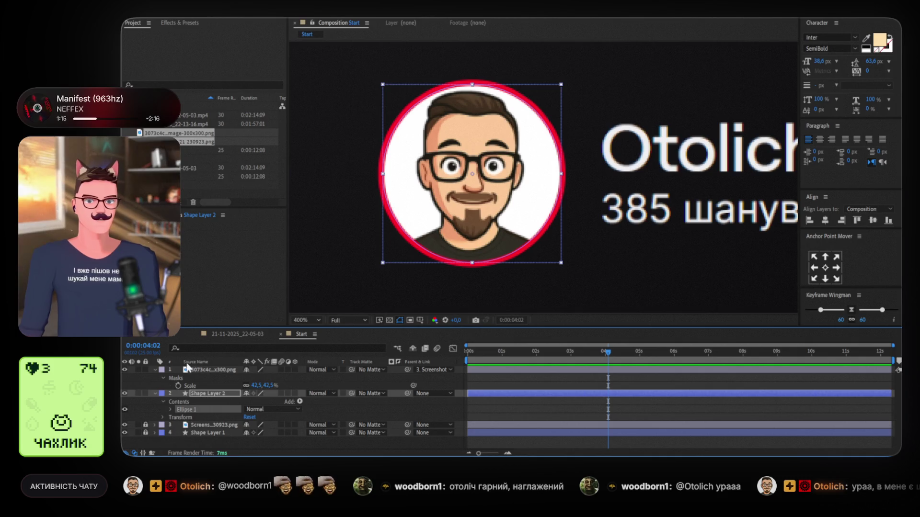
# Keyframe the ring's Stroke Width from 0 at 0:00 to 6 at 0:01.
pyautogui.click(169, 409)
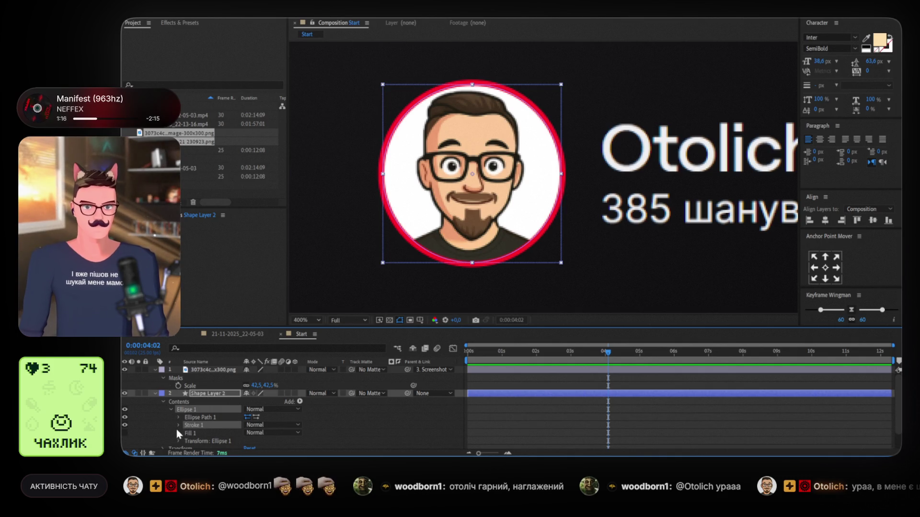
pyautogui.scroll(-2, 177, 433)
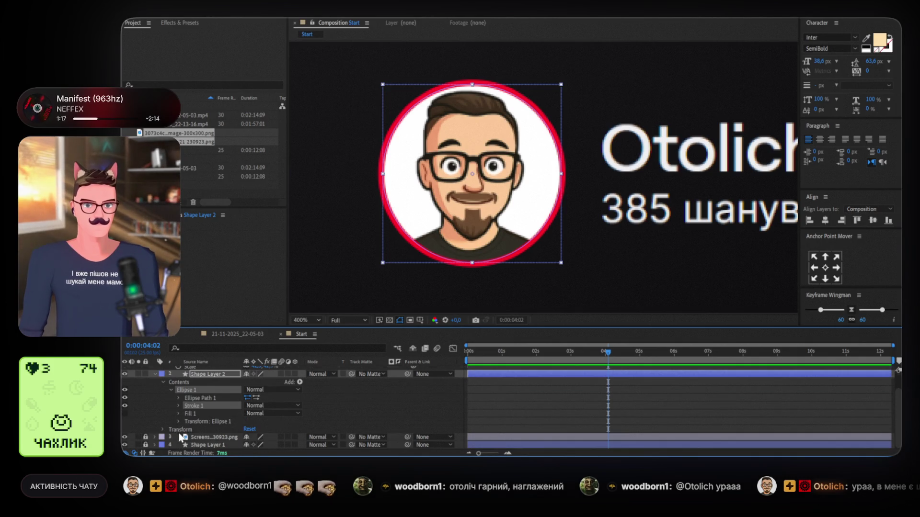
pyautogui.click(179, 406)
pyautogui.scroll(-4, 180, 406)
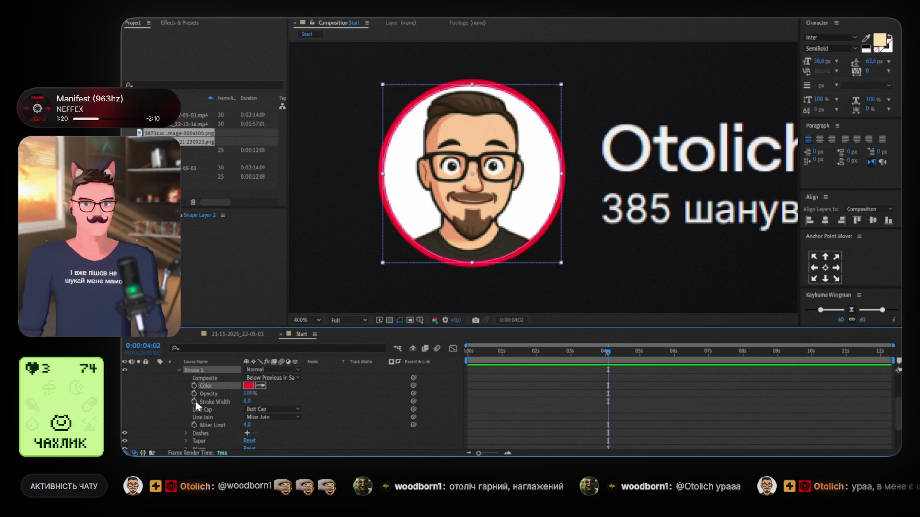
pyautogui.click(194, 402)
pyautogui.moveTo(554, 349); pyautogui.dragTo(467, 350)
pyautogui.moveTo(607, 402); pyautogui.dragTo(467, 403)
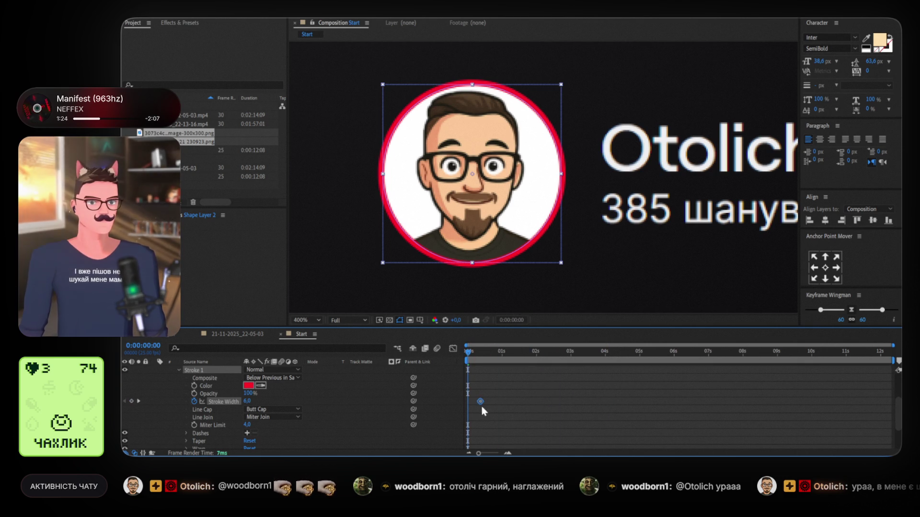
pyautogui.press('u')
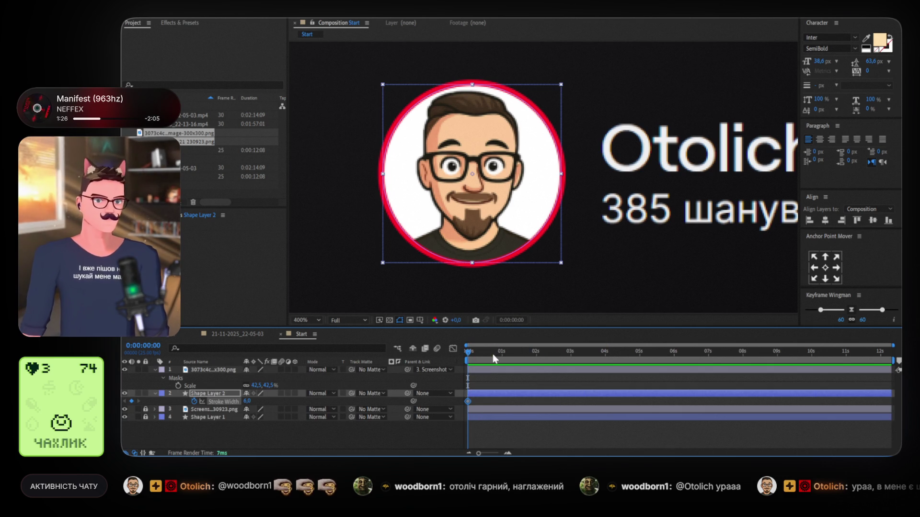
pyautogui.moveTo(502, 357); pyautogui.dragTo(504, 357)
pyautogui.click(131, 402)
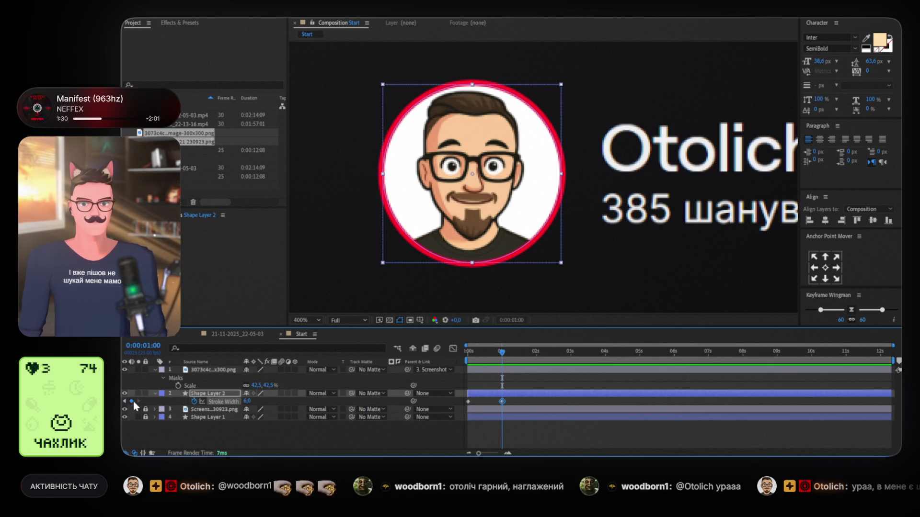
pyautogui.click(124, 401)
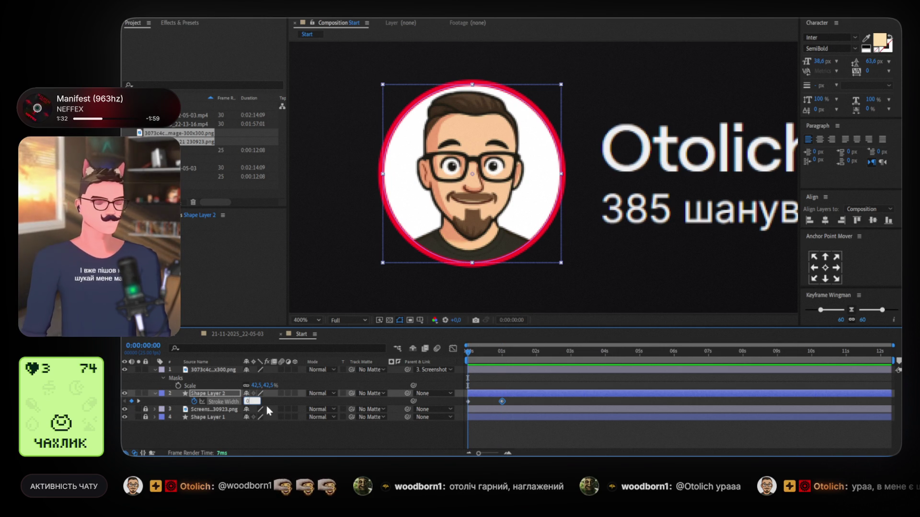
pyautogui.write('0')
pyautogui.press('Return')
# Preview the ring growing in, then ease both stroke keyframes at 80% influence.
pyautogui.click(492, 385)
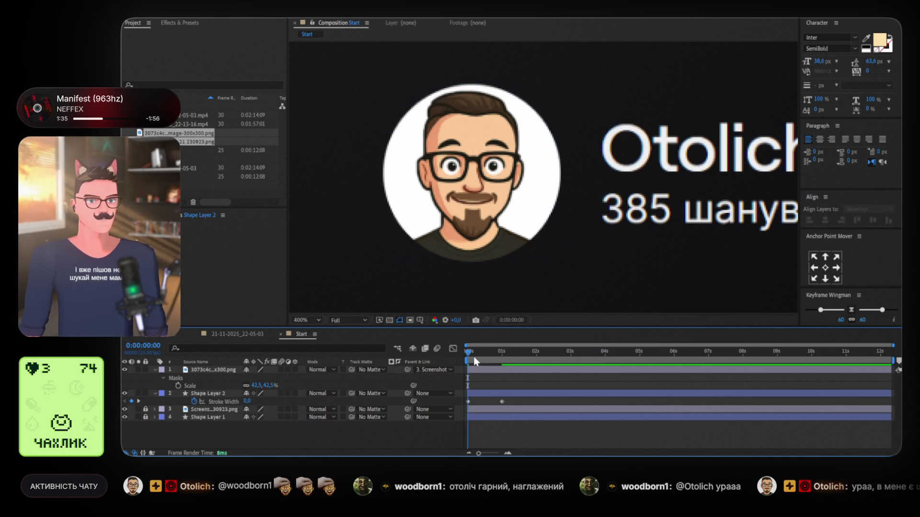
pyautogui.press('space')
pyautogui.click(575, 396)
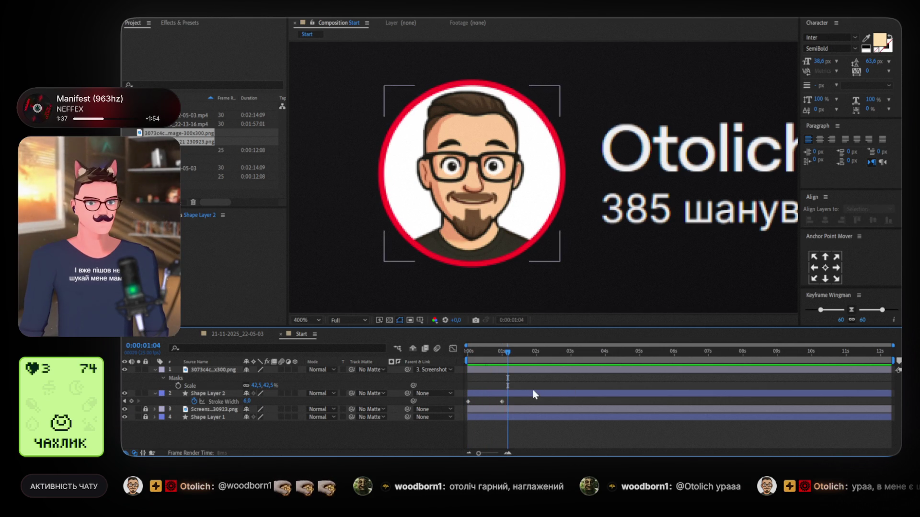
pyautogui.moveTo(521, 405); pyautogui.dragTo(456, 399)
pyautogui.click(899, 309)
pyautogui.click(840, 319)
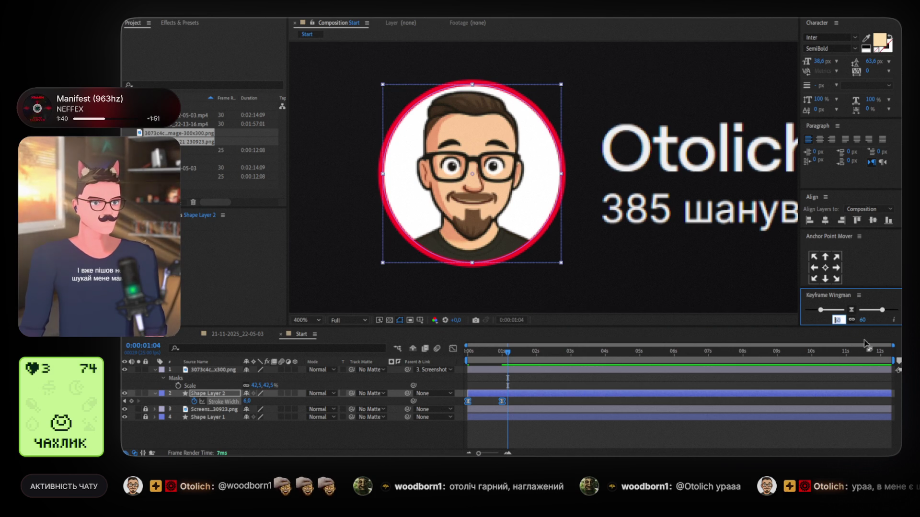
pyautogui.write('480')
pyautogui.moveTo(496, 354)
pyautogui.mouseDown()
pyautogui.moveTo(433, 359)
pyautogui.moveTo(511, 354)
pyautogui.moveTo(452, 358)
pyautogui.mouseUp()
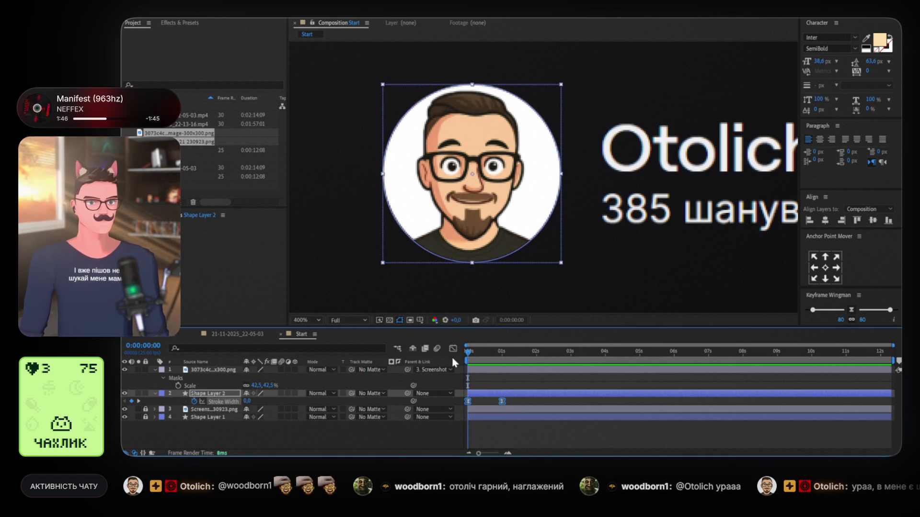
pyautogui.click(478, 368)
# Apply Hue/Saturation to the avatar image and drag Master Saturation down to -68.
pyautogui.click(180, 23)
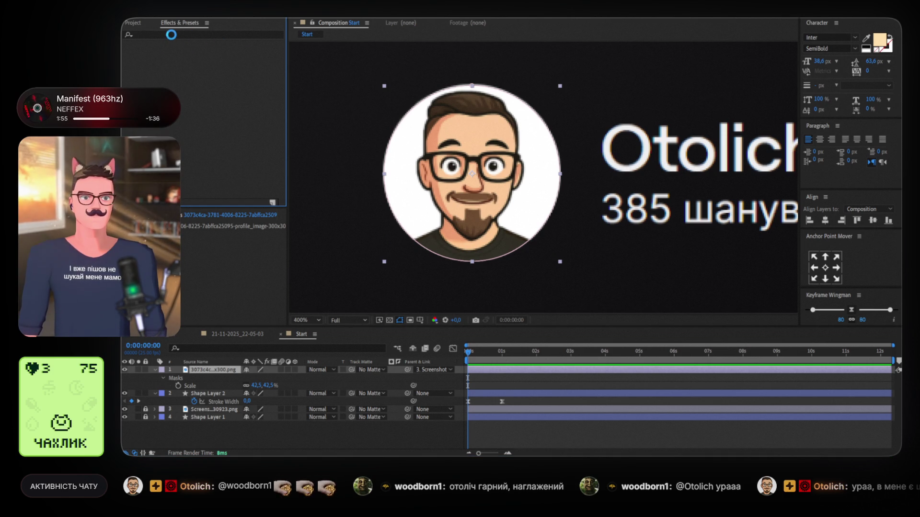
pyautogui.click(171, 34)
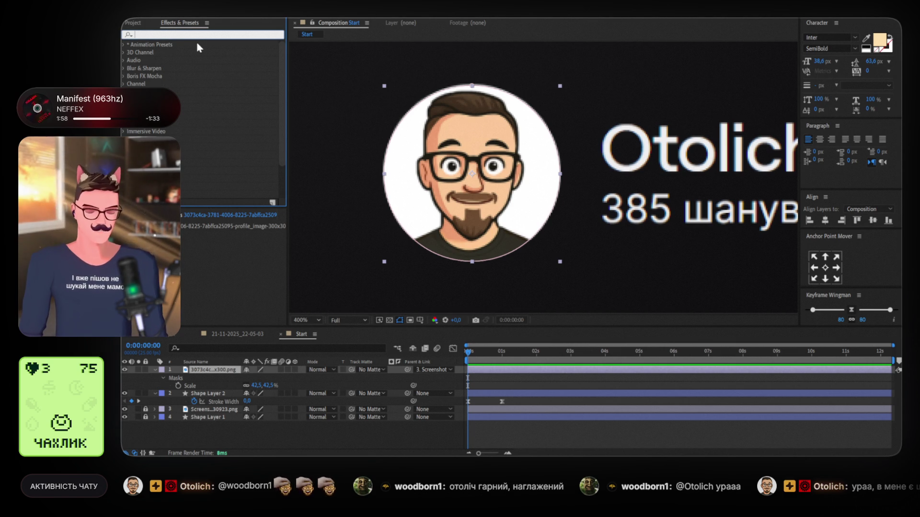
pyautogui.write('satura')
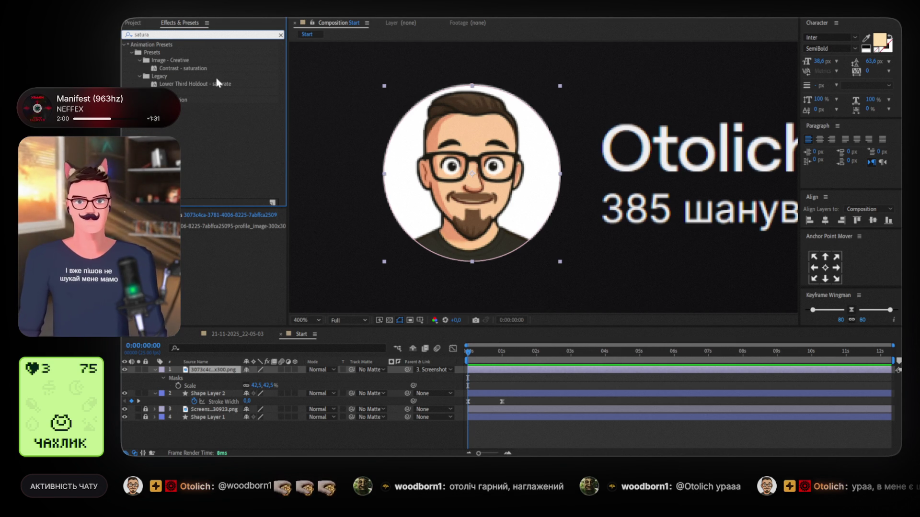
pyautogui.moveTo(186, 101); pyautogui.dragTo(467, 186)
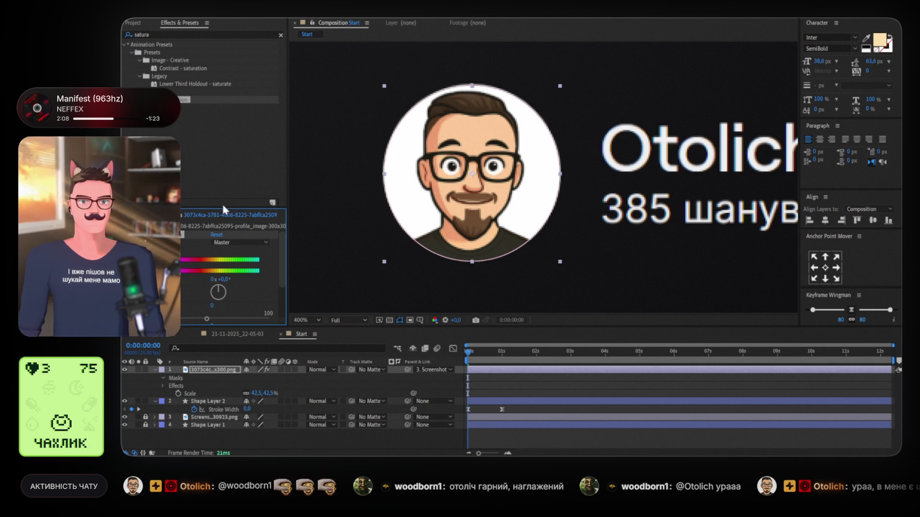
pyautogui.moveTo(220, 207); pyautogui.dragTo(221, 143)
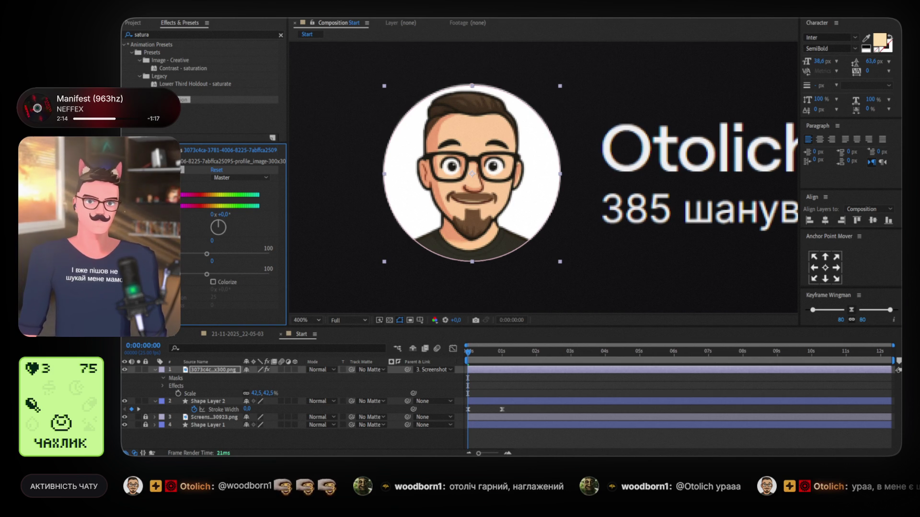
pyautogui.moveTo(207, 254); pyautogui.dragTo(165, 253)
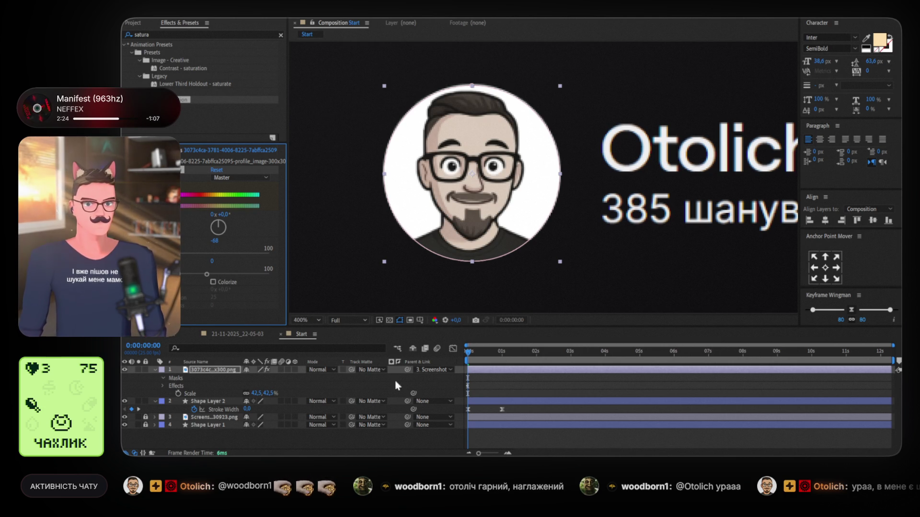
# Raise Master Saturation to 13 at 0:01 and select both saturation keyframes.
pyautogui.press('u')
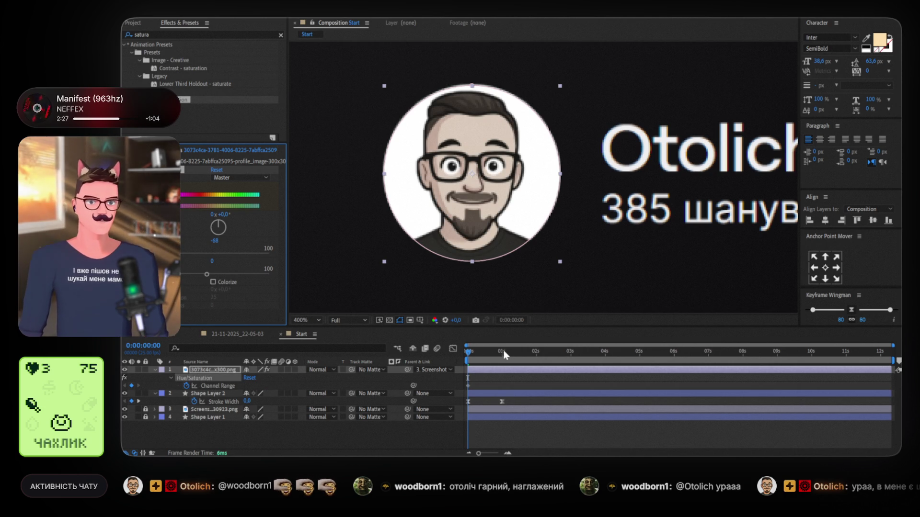
pyautogui.click(502, 352)
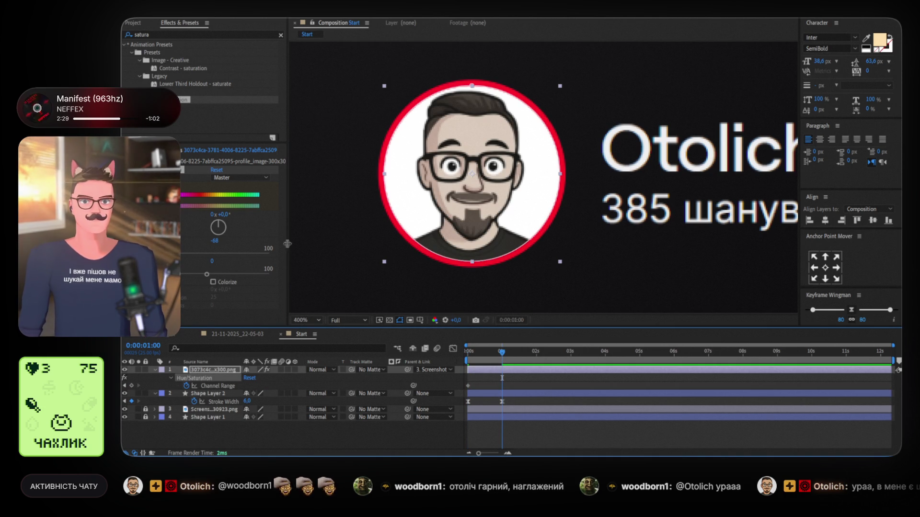
pyautogui.moveTo(164, 255); pyautogui.dragTo(218, 257)
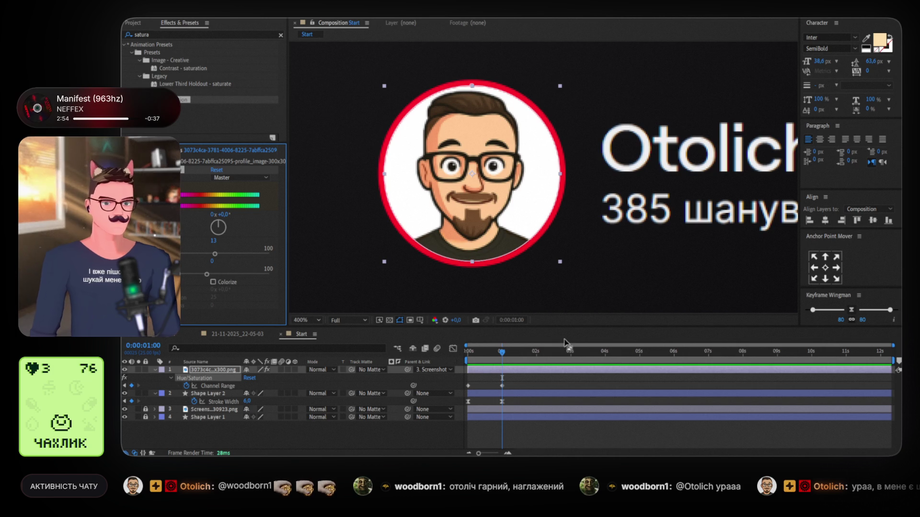
pyautogui.click(520, 388)
pyautogui.moveTo(521, 388); pyautogui.dragTo(458, 385)
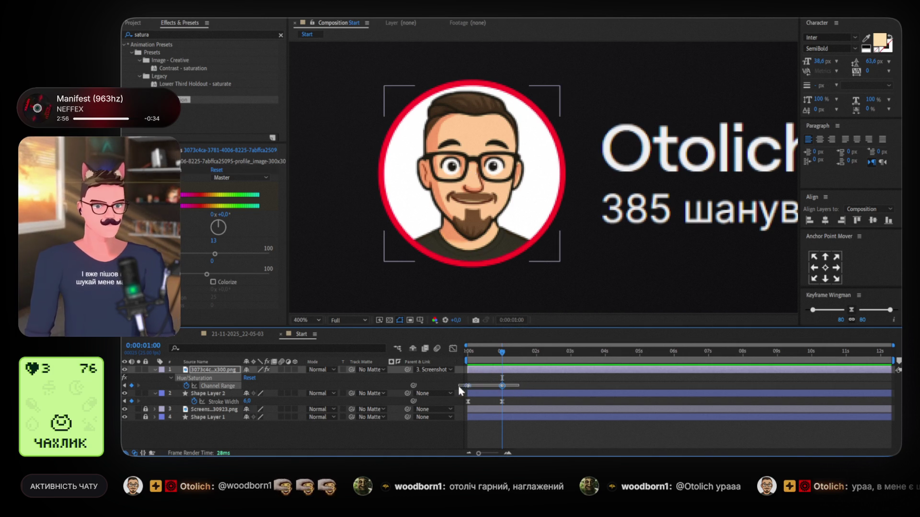
# Step through and preview the intro to check the avatar's colour returning.
pyautogui.press('Home')
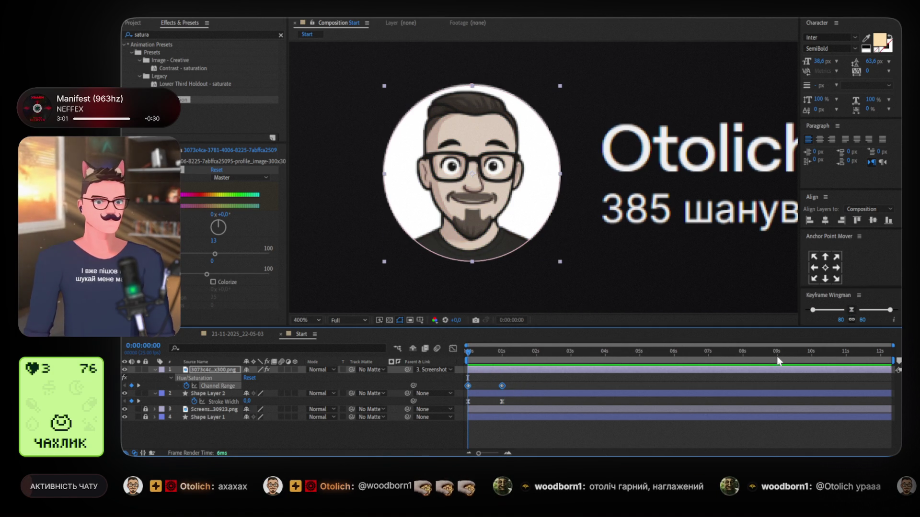
pyautogui.click(492, 364)
pyautogui.hotkey('shift', 'pagedown')
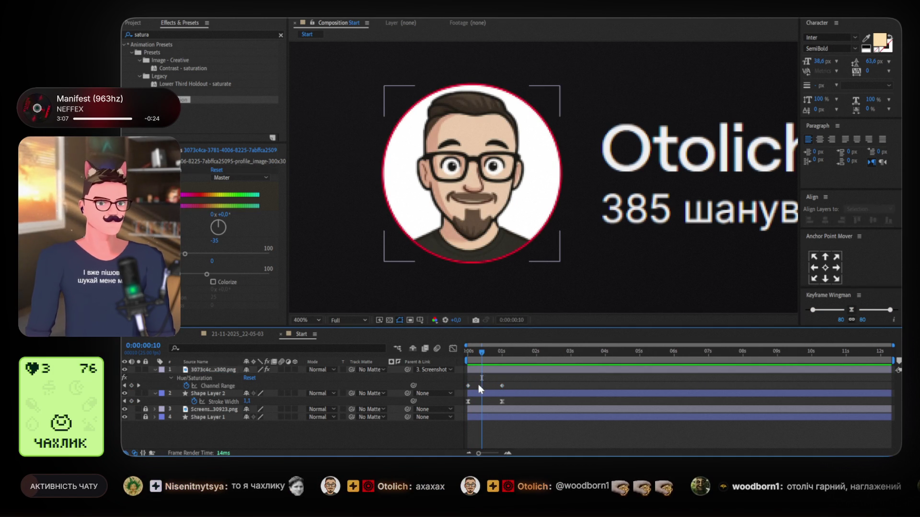
pyautogui.click(478, 384)
pyautogui.press('Home')
pyautogui.press('space')
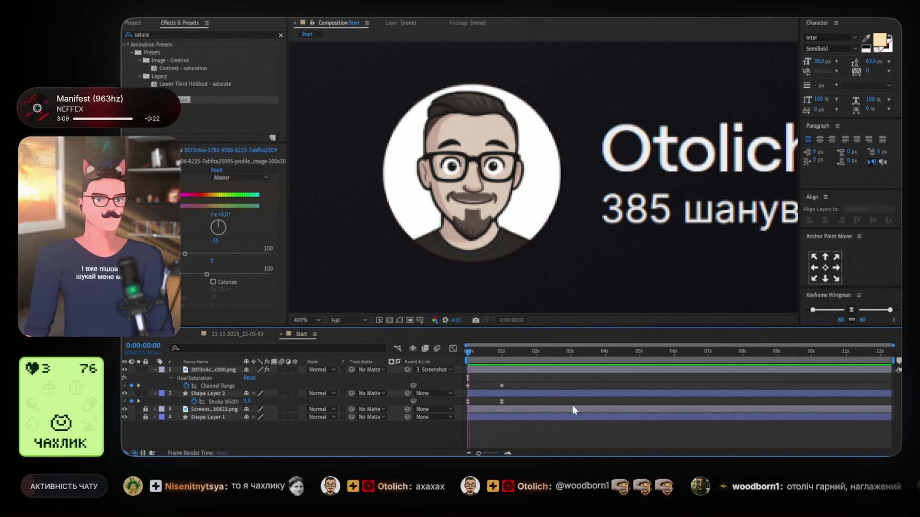
pyautogui.press('space')
pyautogui.click(504, 358)
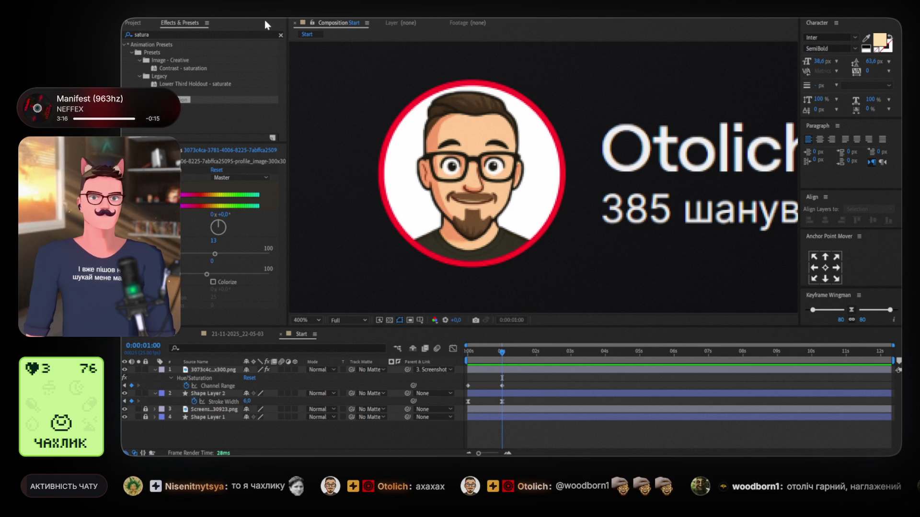
pyautogui.click(542, 428)
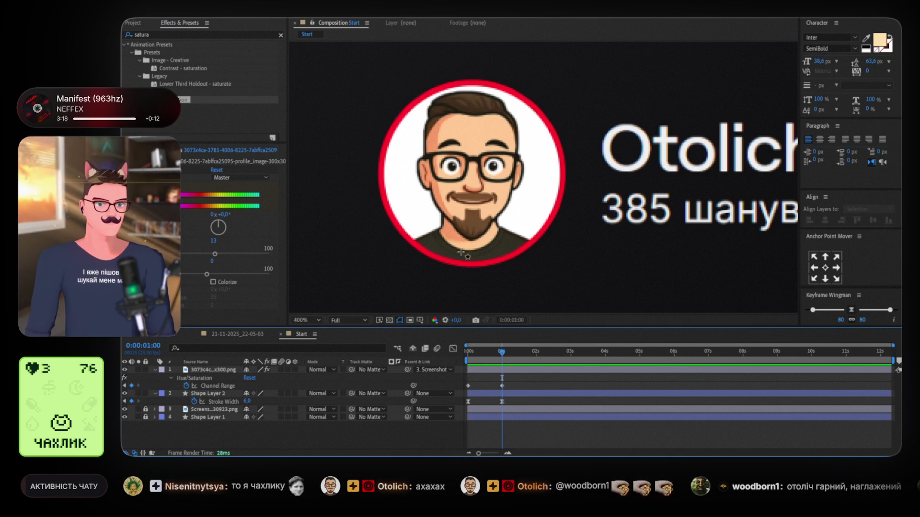
# Draw a rounded bar under the avatar, fill it red, and start a new text layer.
pyautogui.moveTo(427, 236)
pyautogui.mouseDown()
pyautogui.moveTo(527, 281)
pyautogui.moveTo(519, 278)
pyautogui.mouseUp()
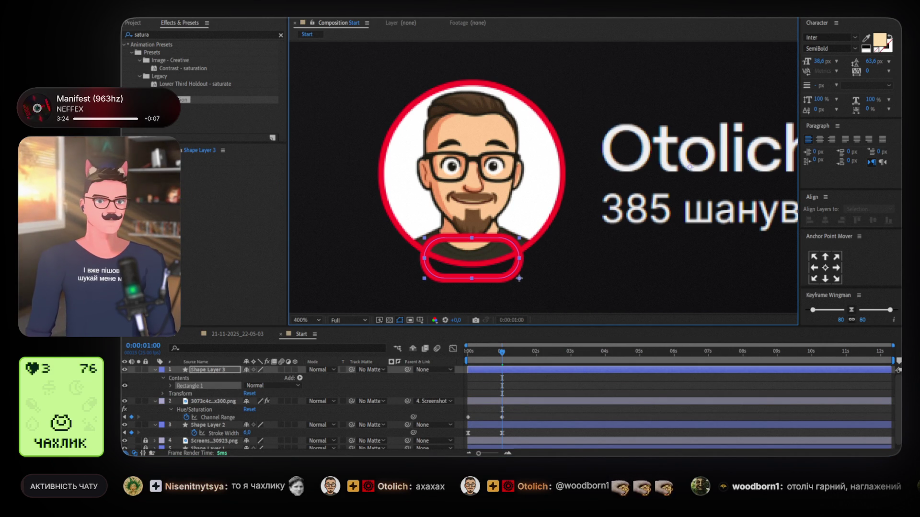
pyautogui.press('Left')
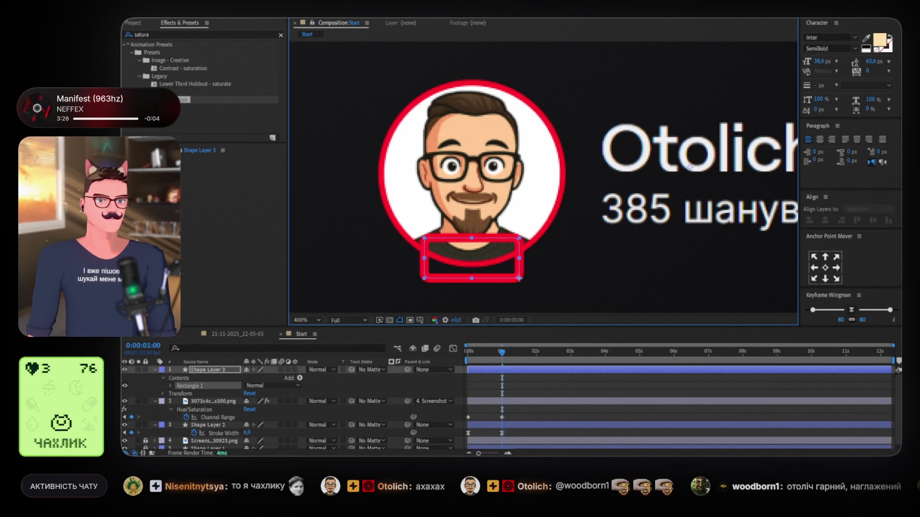
pyautogui.press('Up')
pyautogui.press('Up')
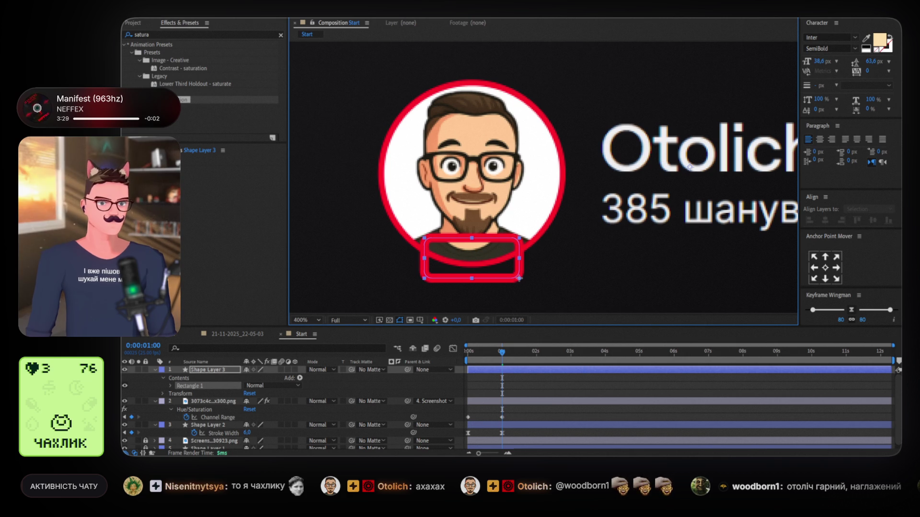
pyautogui.moveTo(520, 278); pyautogui.dragTo(545, 280)
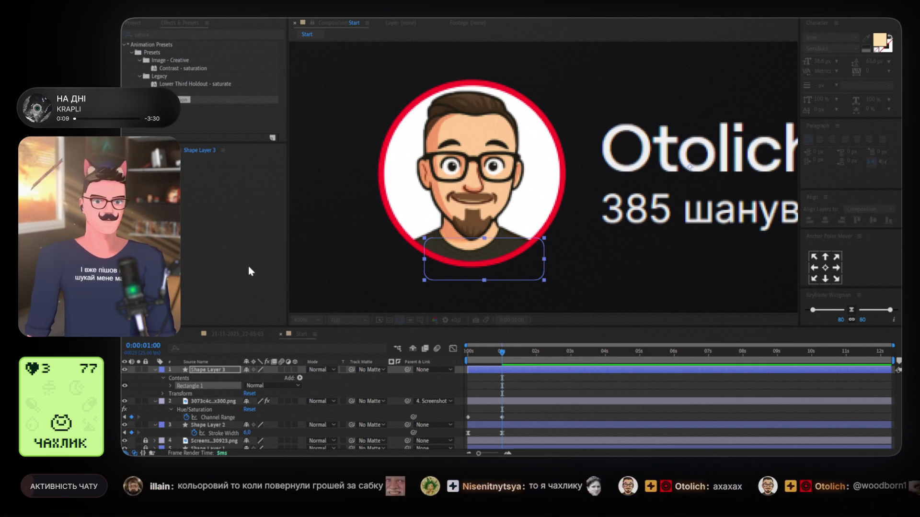
pyautogui.click(382, 203)
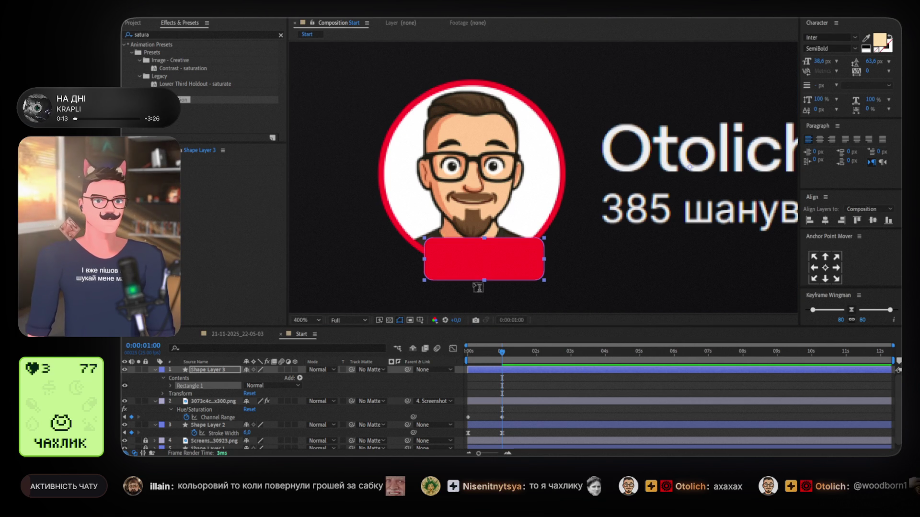
pyautogui.click(437, 261)
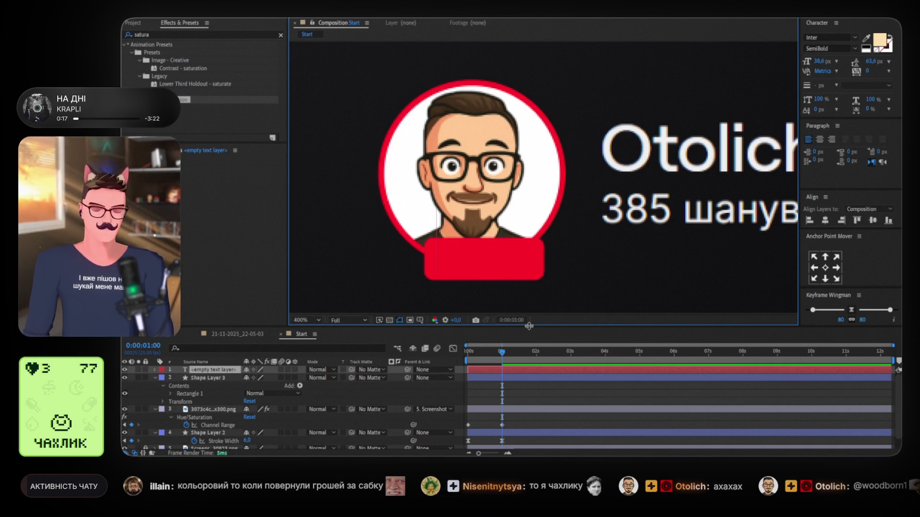
# Type ШТРІМИТЬ in white, centre-aligned at 21 px, and place it over the red bar.
pyautogui.write('ШТРІМИТЬ')
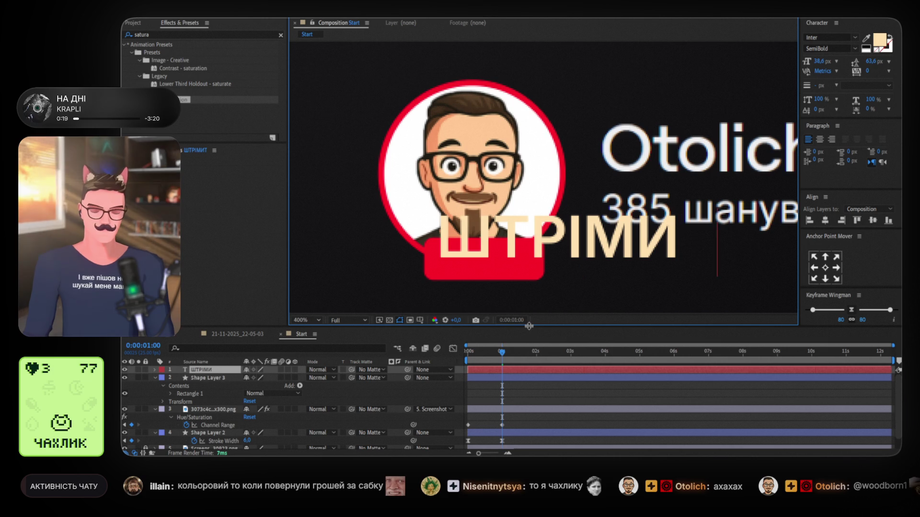
pyautogui.hotkey('ctrl', 'a')
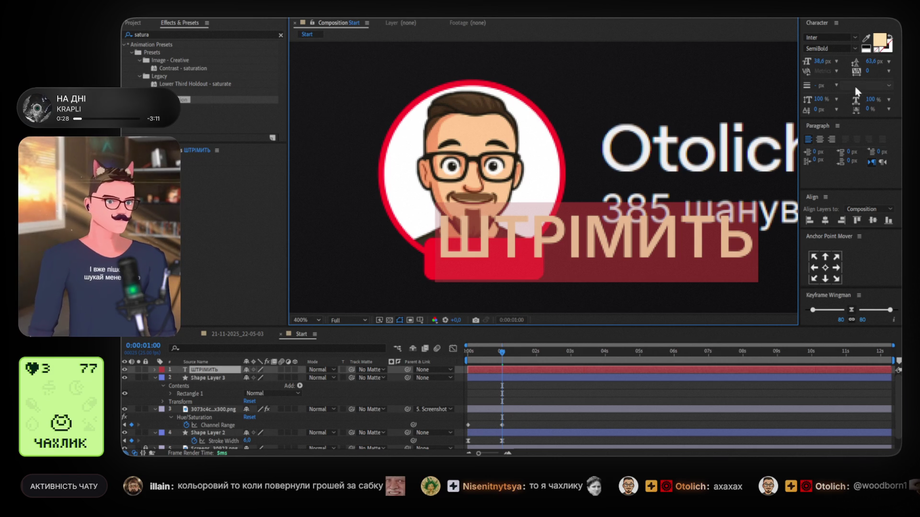
pyautogui.click(879, 40)
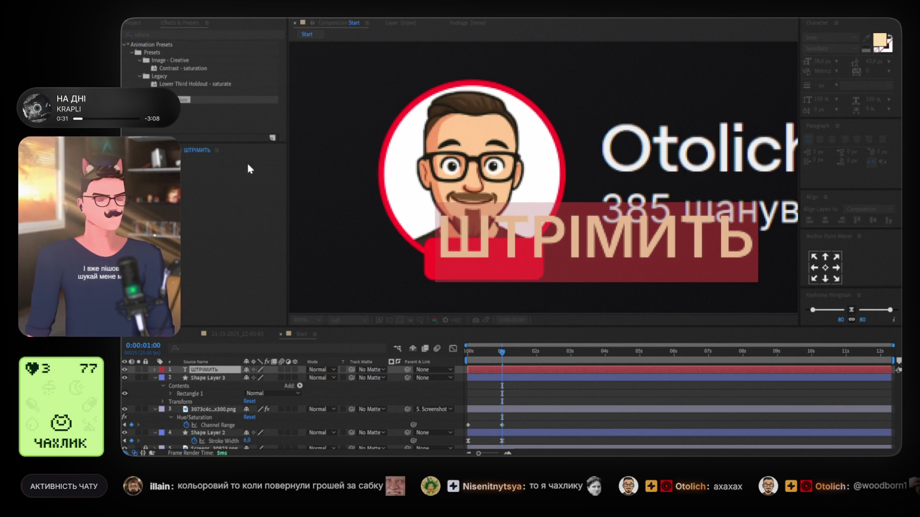
pyautogui.press('Return')
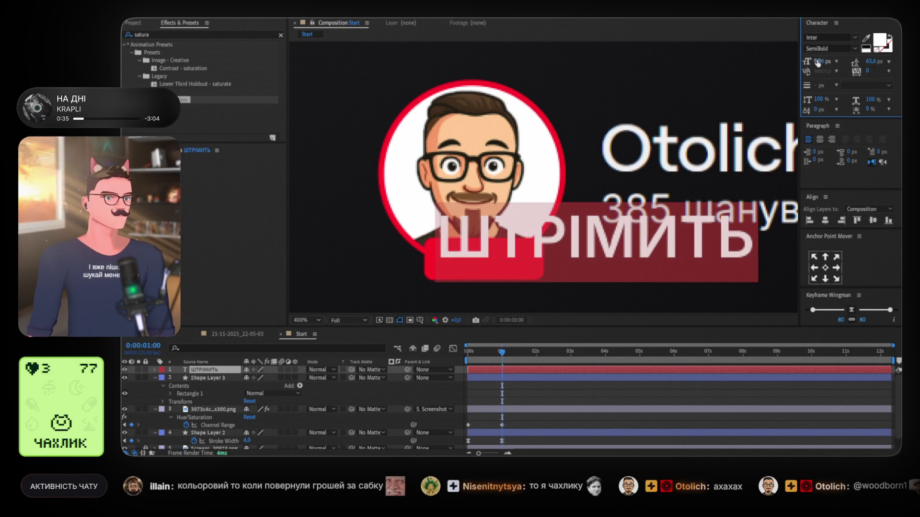
pyautogui.write('17')
pyautogui.press('Return')
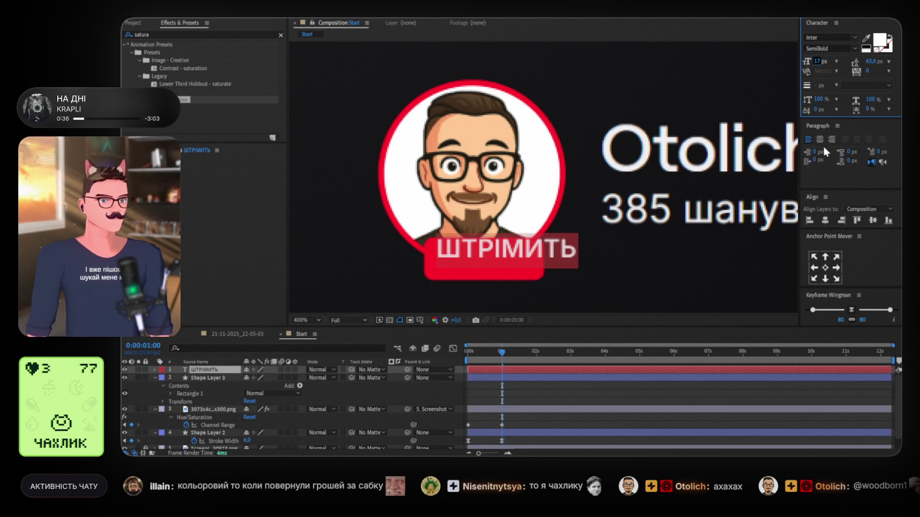
pyautogui.click(821, 140)
pyautogui.moveTo(817, 61); pyautogui.dragTo(817, 61)
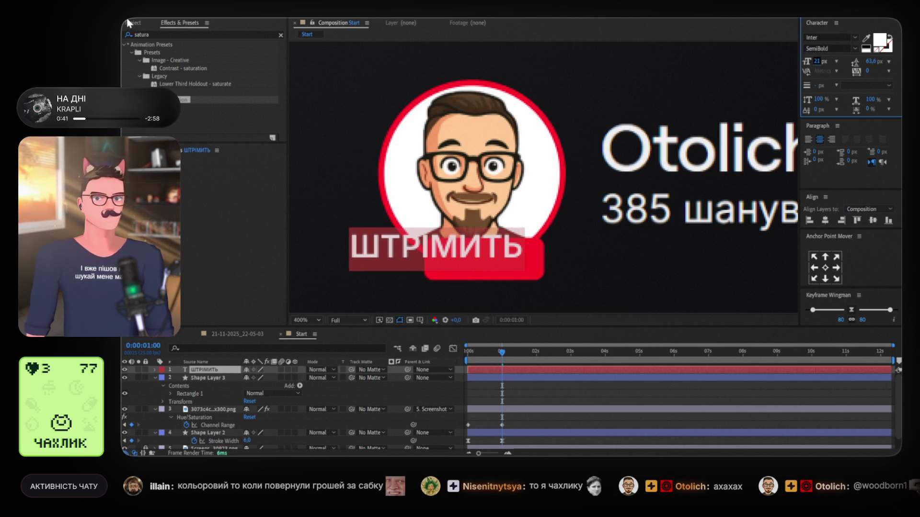
pyautogui.click(499, 259)
pyautogui.moveTo(500, 258); pyautogui.dragTo(532, 262)
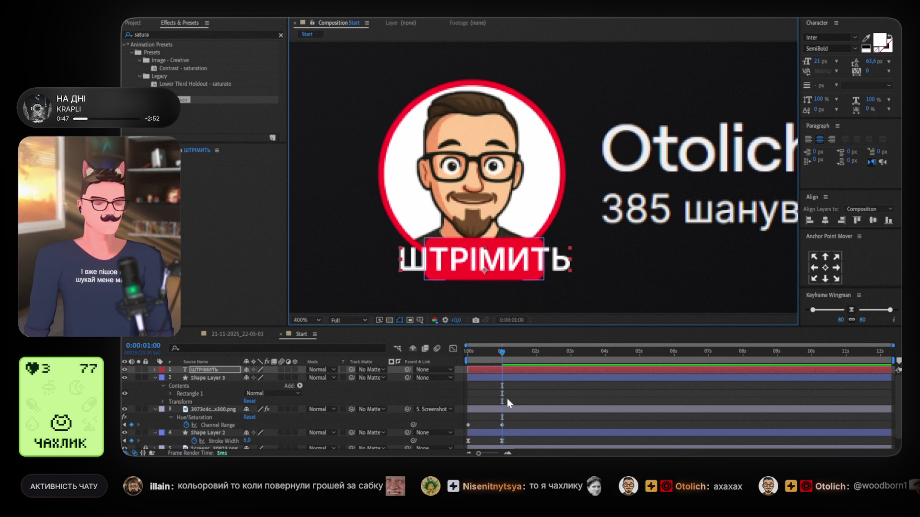
pyautogui.click(512, 379)
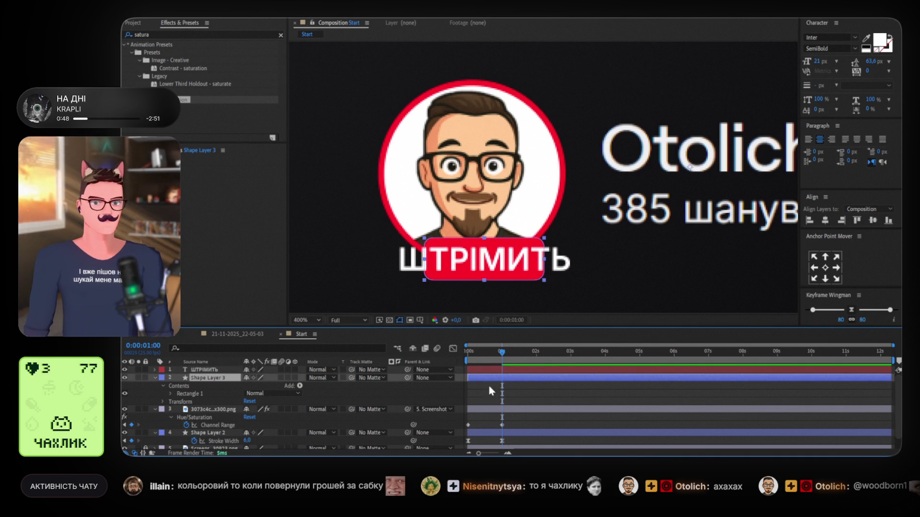
# Widen the red bar's rectangle size to 134,8 × 28,5.
pyautogui.click(170, 394)
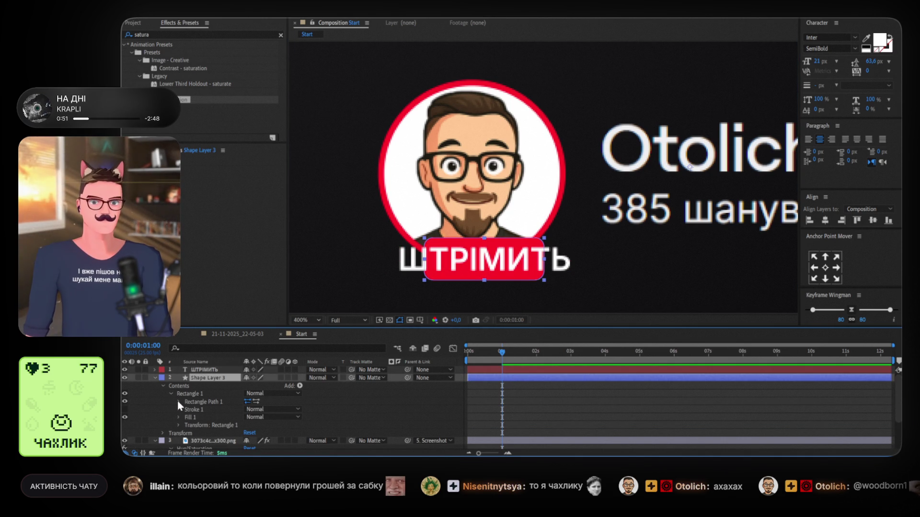
pyautogui.click(178, 417)
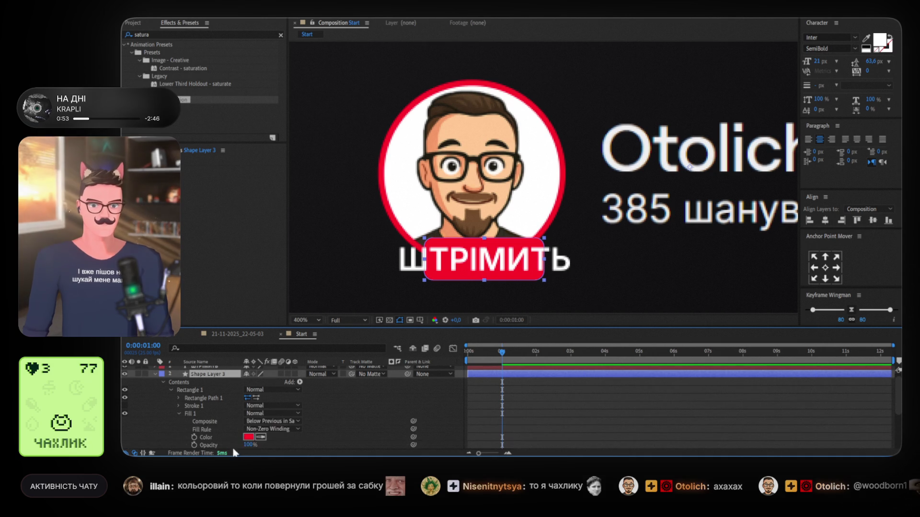
pyautogui.click(183, 414)
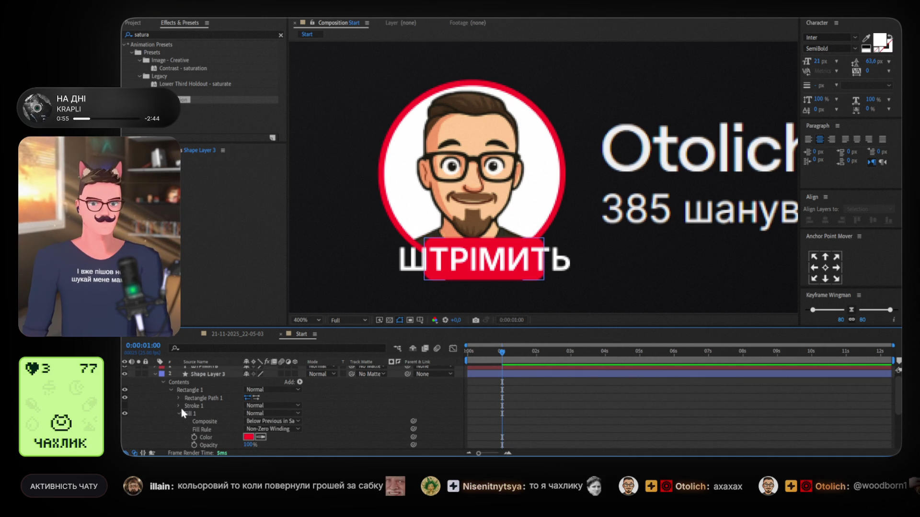
pyautogui.click(180, 397)
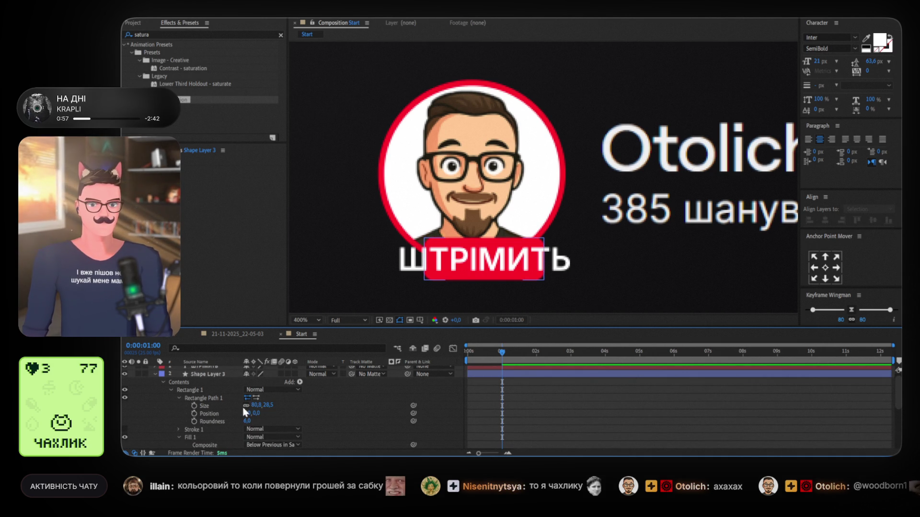
pyautogui.moveTo(259, 405); pyautogui.dragTo(271, 405)
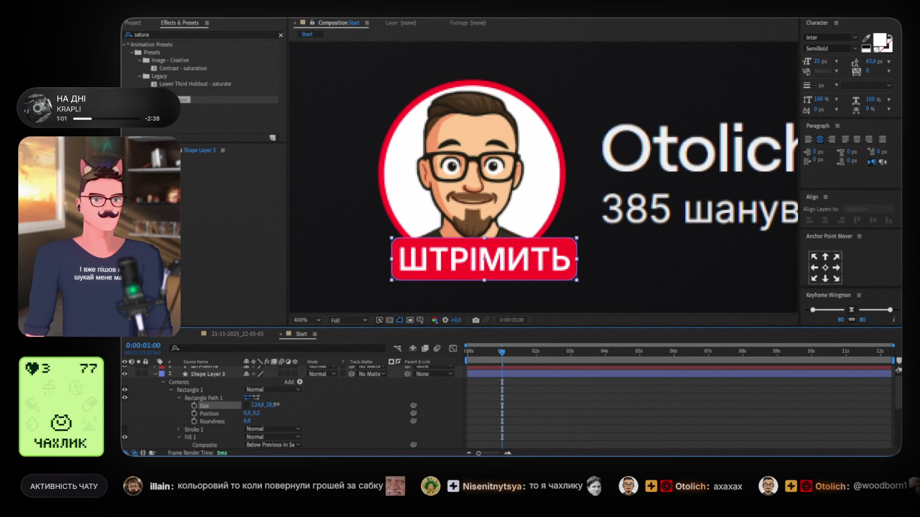
pyautogui.moveTo(258, 405); pyautogui.dragTo(266, 404)
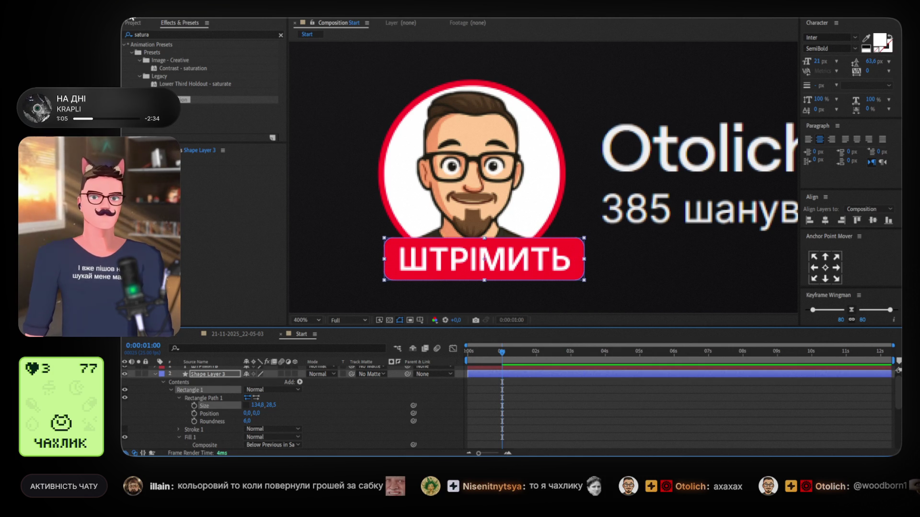
# Shift the bar left and recentre the ШТРІМИТЬ text on it.
pyautogui.moveTo(580, 268)
pyautogui.mouseDown()
pyautogui.moveTo(567, 264)
pyautogui.moveTo(566, 276)
pyautogui.mouseUp()
pyautogui.click(549, 271)
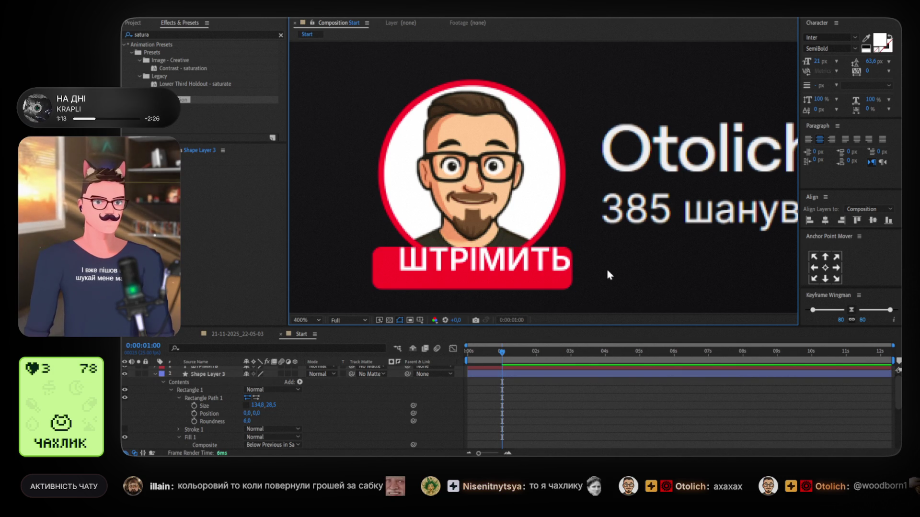
pyautogui.moveTo(539, 263); pyautogui.dragTo(532, 271)
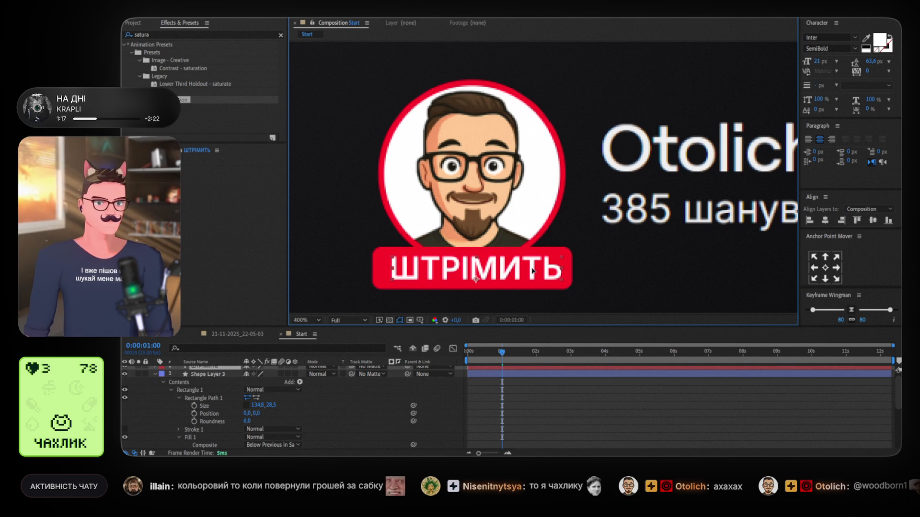
pyautogui.click(156, 374)
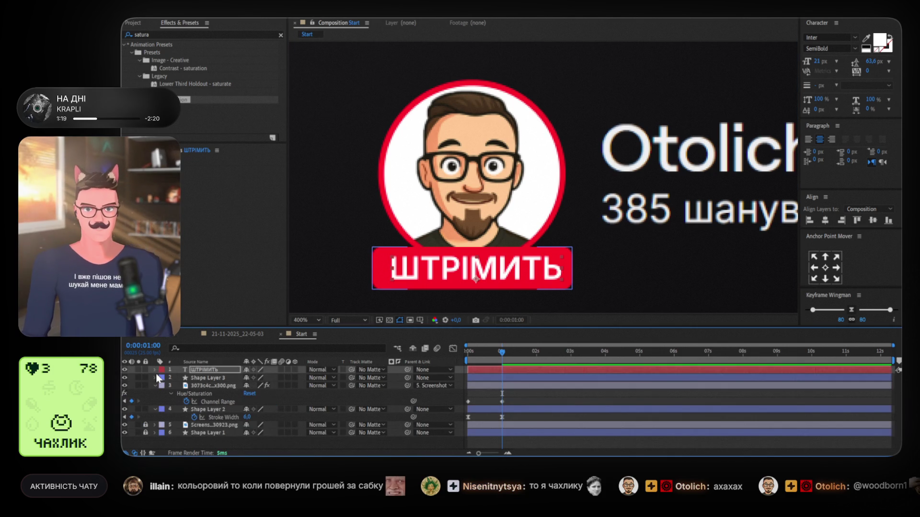
# Parent the text to the bar and keyframe its Scale from 0% at 0:00 to 100% at 0:01.
pyautogui.moveTo(407, 369); pyautogui.dragTo(218, 381)
pyautogui.click(211, 378)
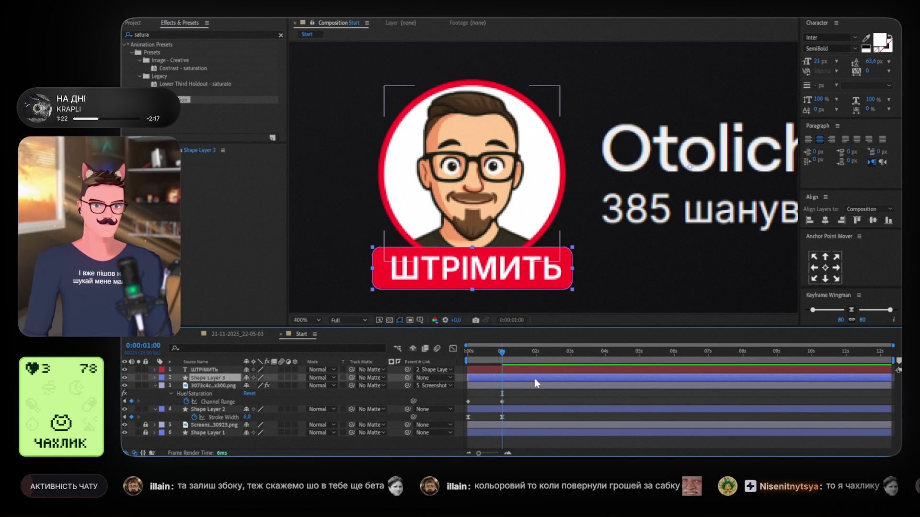
pyautogui.moveTo(503, 357); pyautogui.dragTo(422, 353)
pyautogui.press('s')
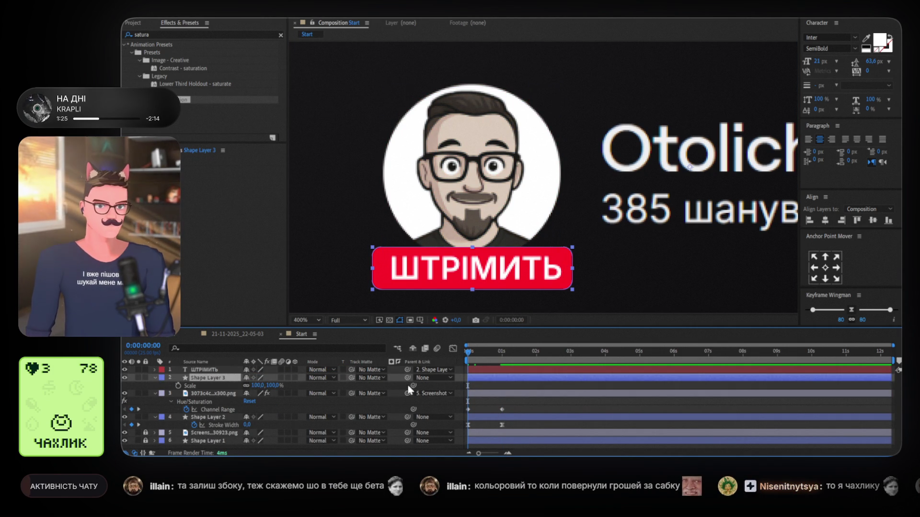
pyautogui.click(178, 386)
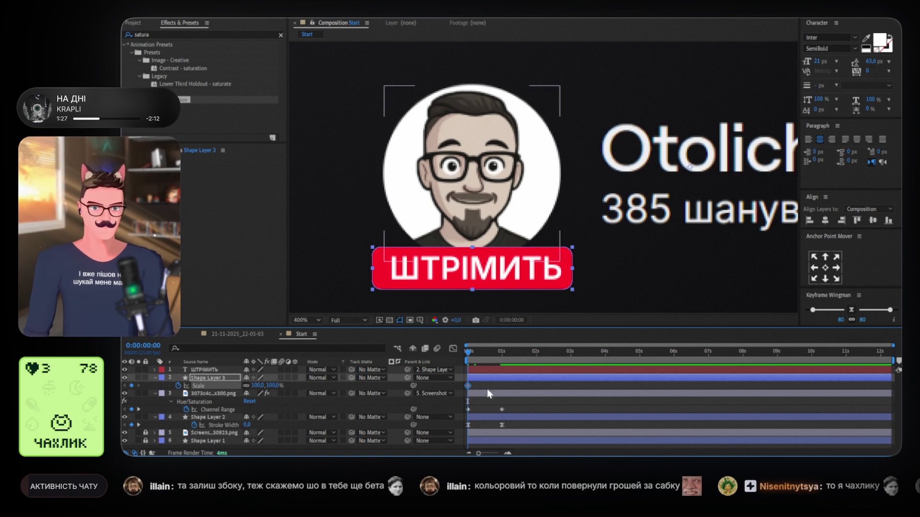
pyautogui.click(139, 410)
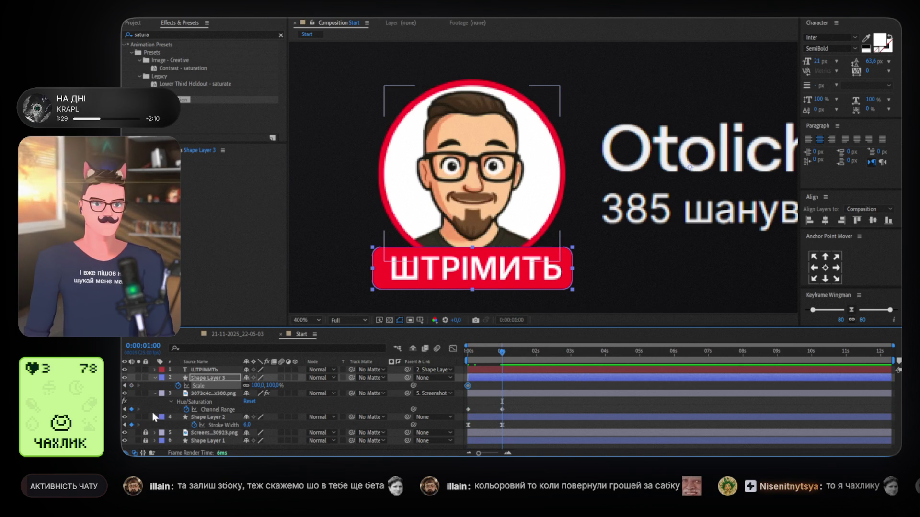
pyautogui.click(131, 386)
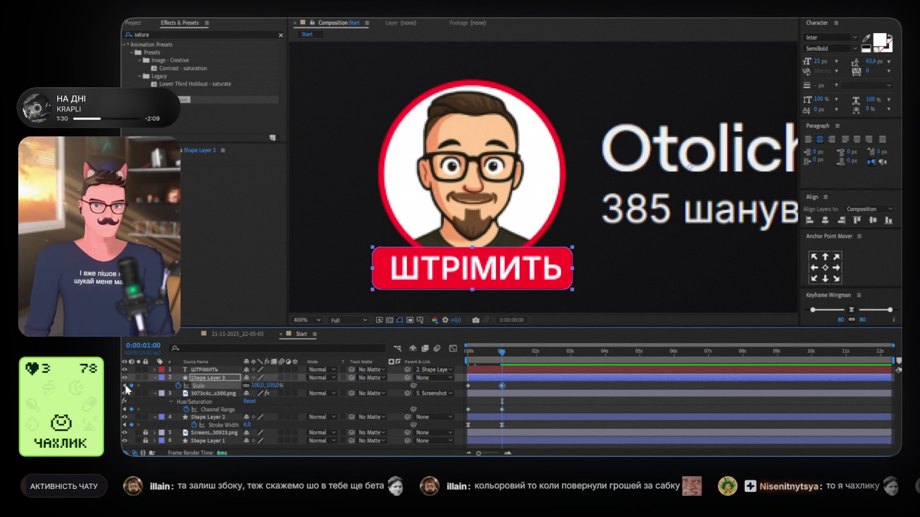
pyautogui.press('Home')
pyautogui.click(274, 385)
pyautogui.write('0')
pyautogui.press('Return')
# Easy Ease both scale keyframes and preview the badge pop-in.
pyautogui.moveTo(510, 383); pyautogui.dragTo(464, 390)
pyautogui.click(852, 310)
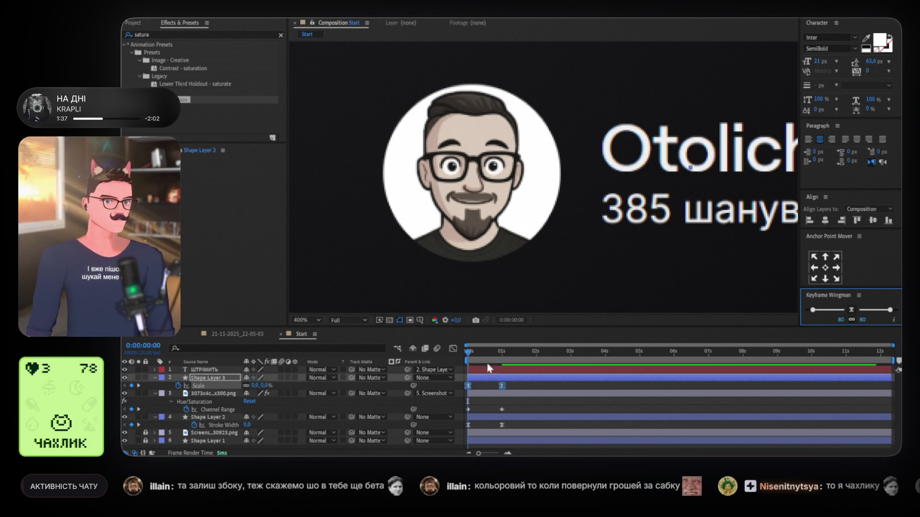
pyautogui.press('space')
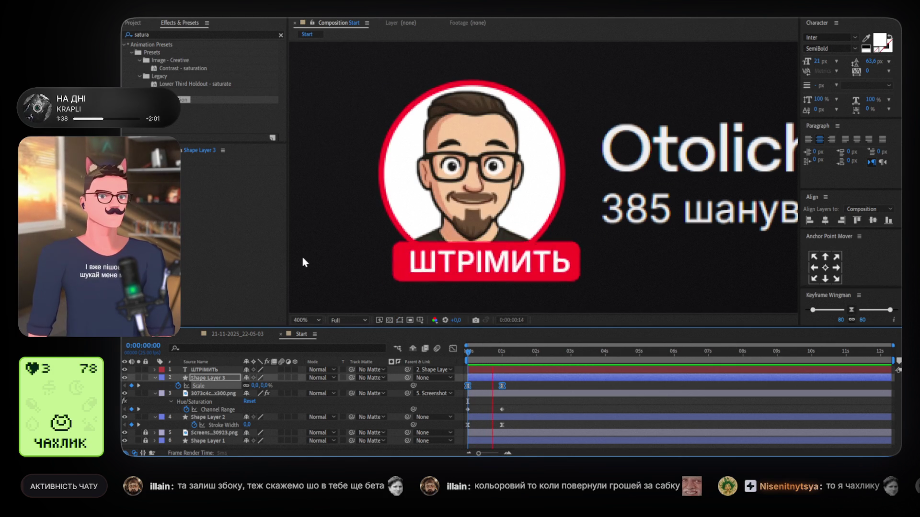
pyautogui.press('space')
pyautogui.moveTo(481, 351)
pyautogui.mouseDown()
pyautogui.moveTo(473, 352)
pyautogui.moveTo(501, 353)
pyautogui.mouseUp()
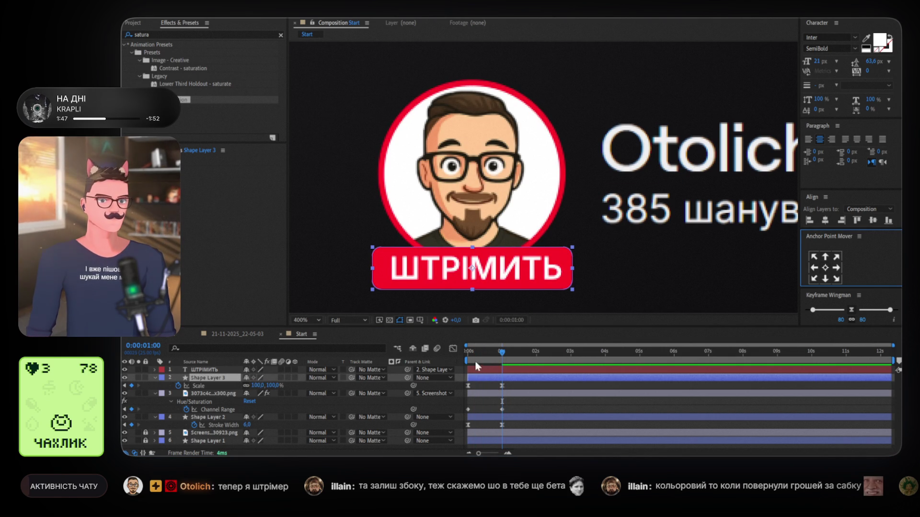
pyautogui.moveTo(502, 352); pyautogui.dragTo(493, 352)
# Preview the badge animation and check it mid-way at 0:12.
pyautogui.press('space')
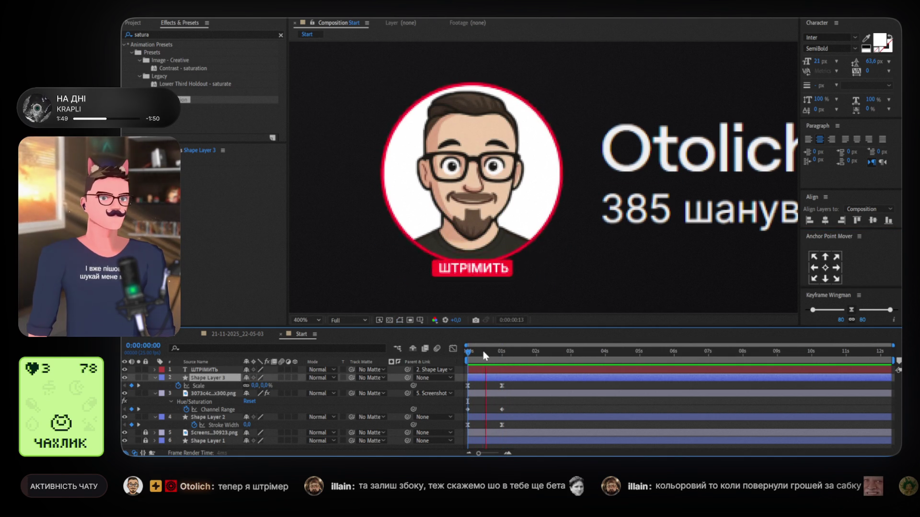
pyautogui.moveTo(474, 351)
pyautogui.mouseDown()
pyautogui.moveTo(483, 354)
pyautogui.moveTo(468, 351)
pyautogui.mouseUp()
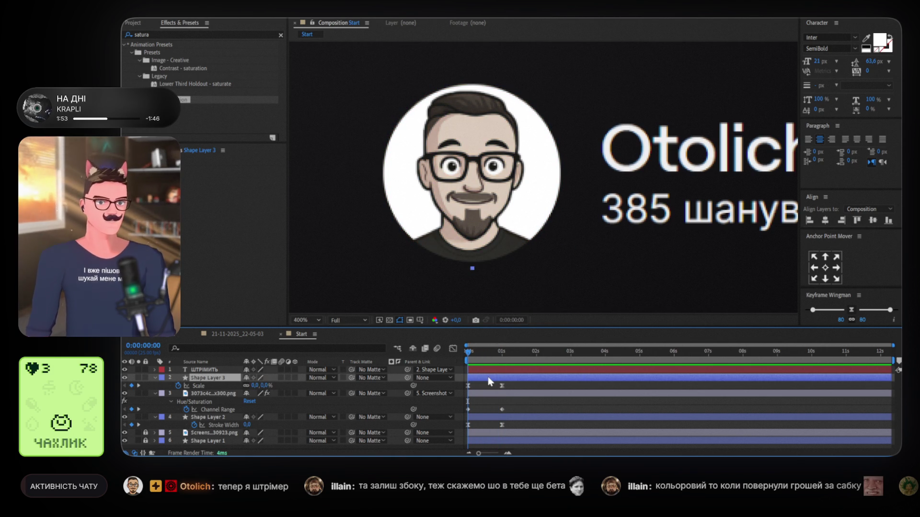
pyautogui.press('p')
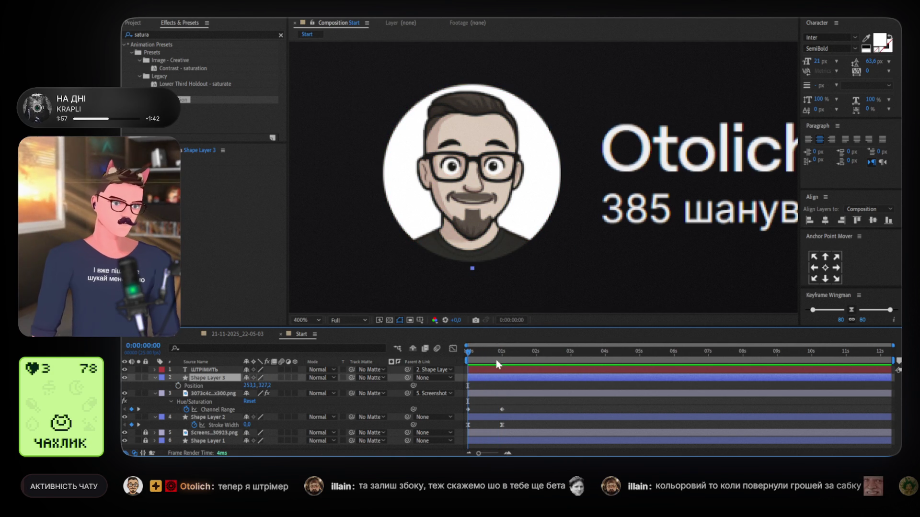
# Pan to the Otolich name and 385 follower line and start a text layer above them.
pyautogui.moveTo(651, 197); pyautogui.dragTo(532, 195)
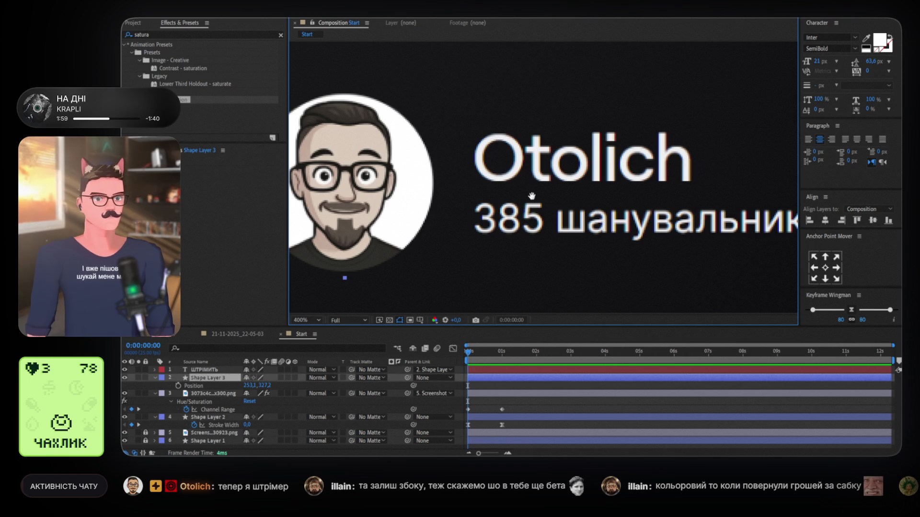
pyautogui.moveTo(532, 196); pyautogui.dragTo(446, 206)
pyautogui.hscroll(-5, 654, 232)
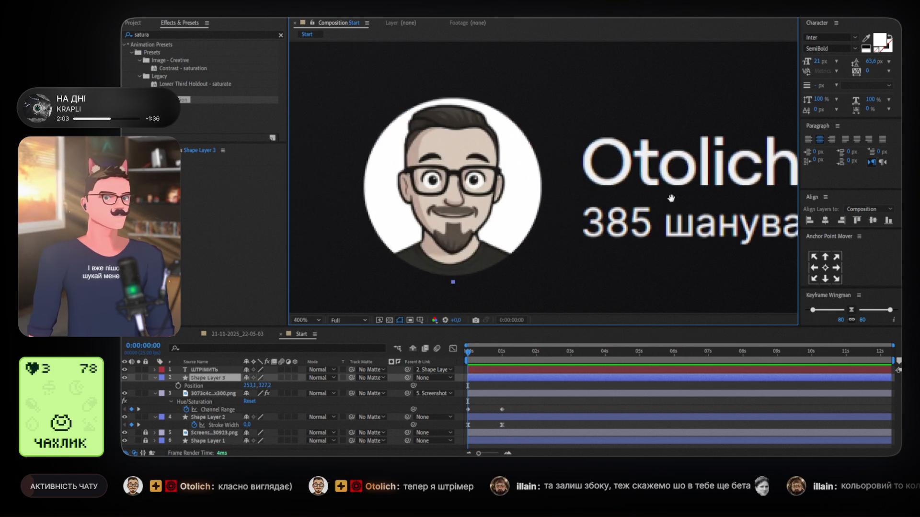
pyautogui.moveTo(634, 230); pyautogui.dragTo(457, 263)
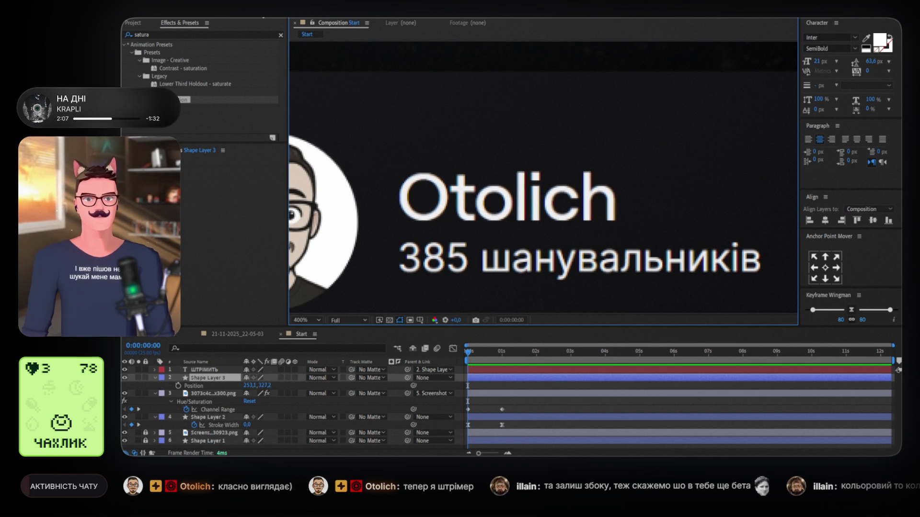
pyautogui.click(418, 124)
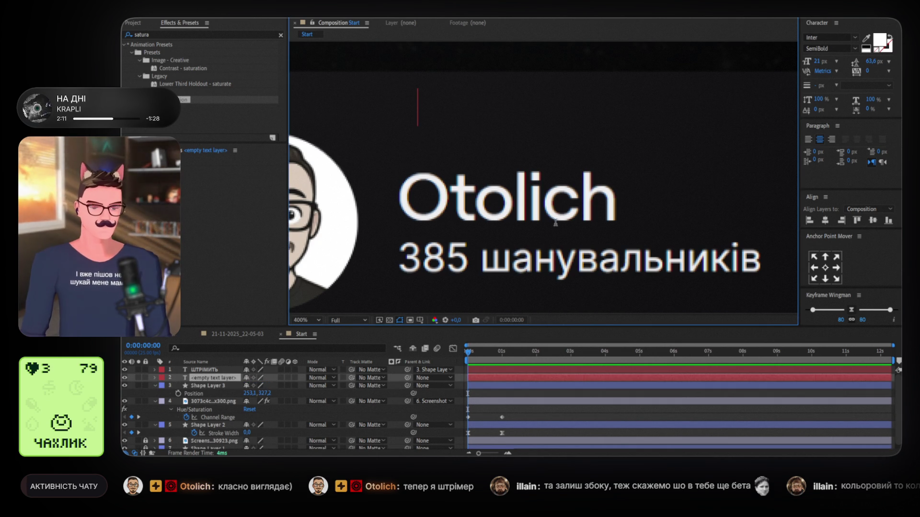
# Type 'шotolich', size it to 44 px, and place it over the original Otolich name.
pyautogui.write('ш')
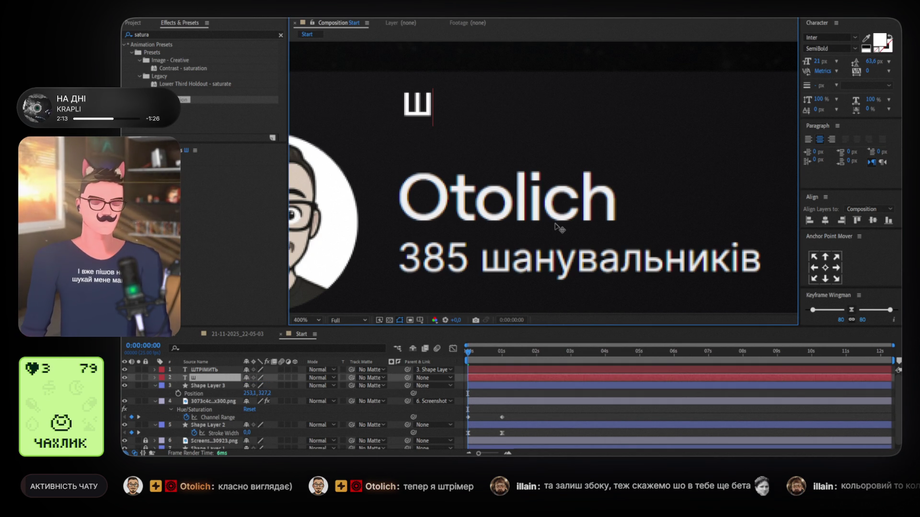
pyautogui.write('otoli')
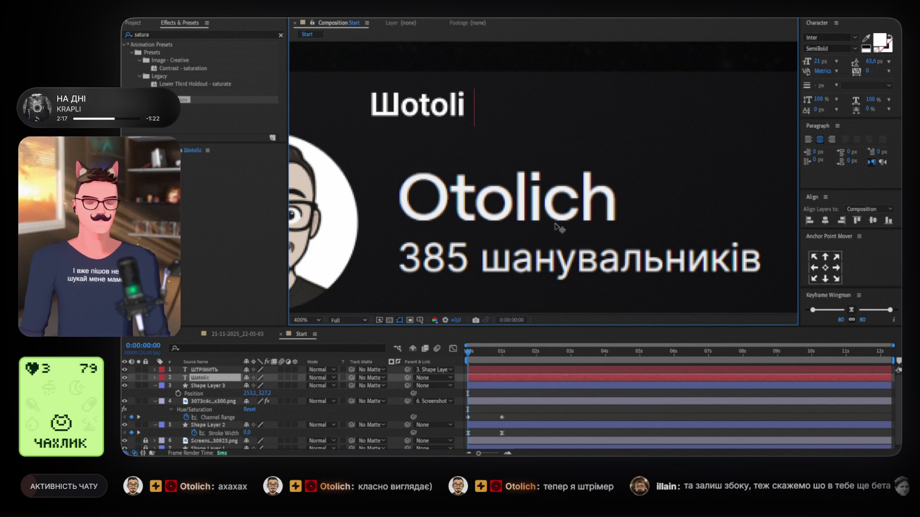
pyautogui.write('ch')
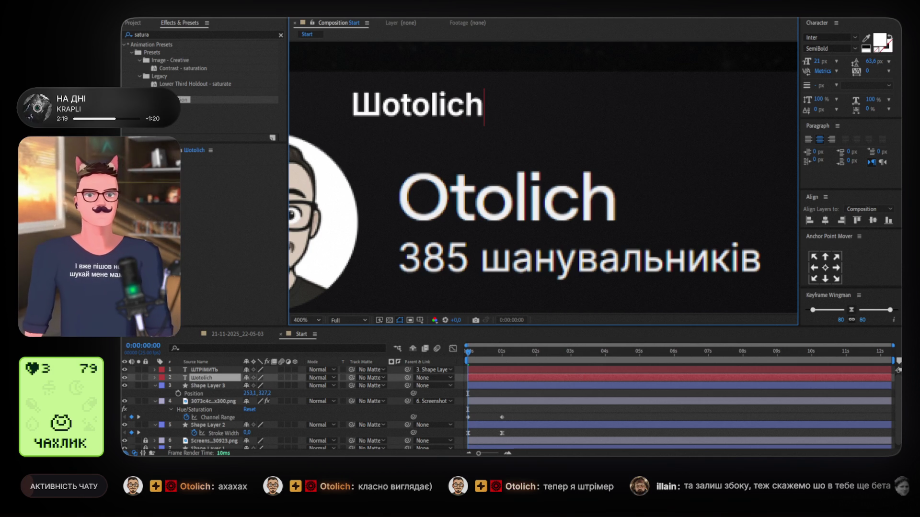
pyautogui.press('Escape')
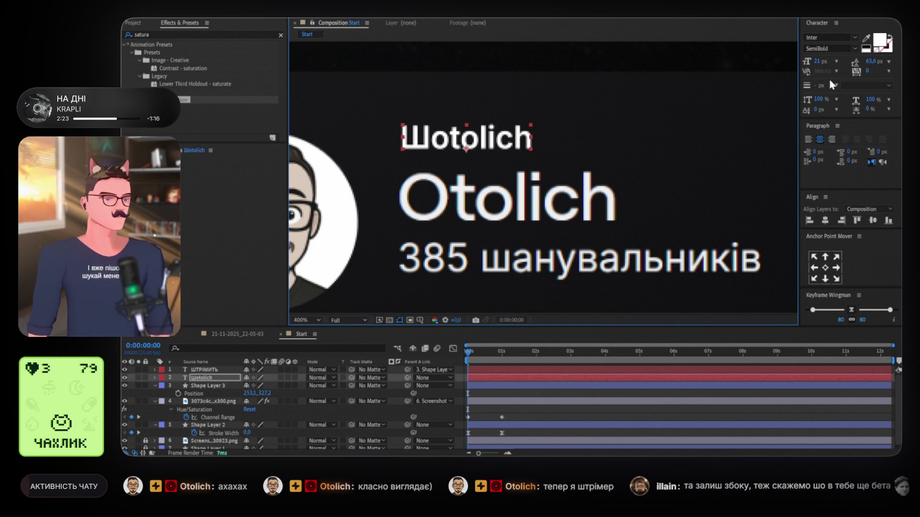
pyautogui.moveTo(819, 65); pyautogui.dragTo(839, 65)
pyautogui.moveTo(520, 136)
pyautogui.mouseDown()
pyautogui.moveTo(556, 194)
pyautogui.moveTo(564, 127)
pyautogui.mouseUp()
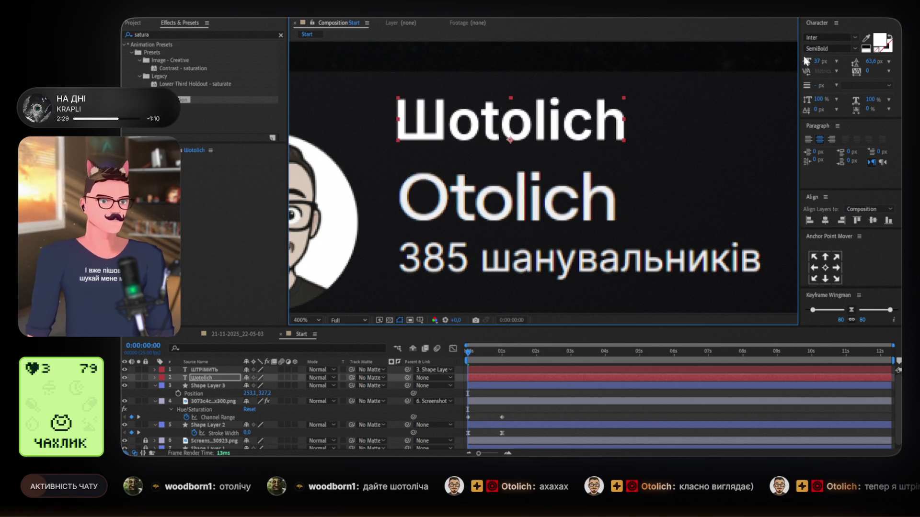
pyautogui.moveTo(816, 61); pyautogui.dragTo(822, 61)
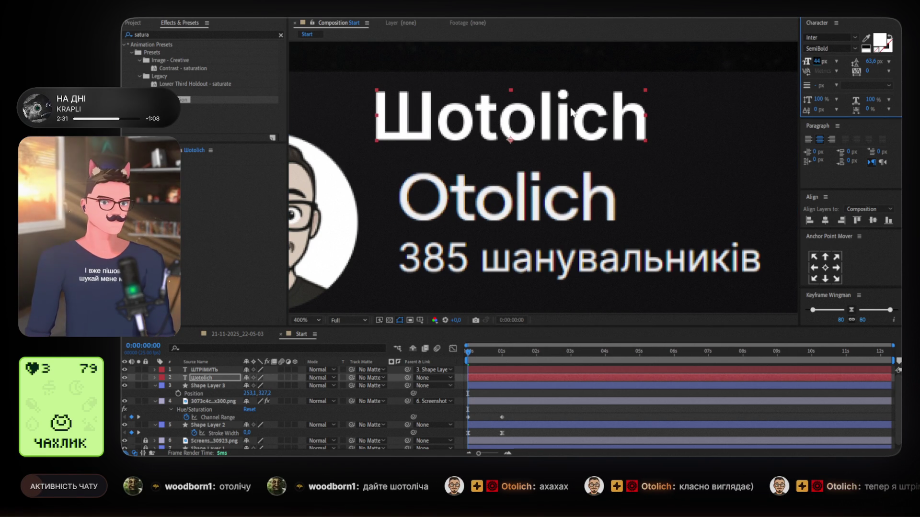
pyautogui.moveTo(595, 144); pyautogui.dragTo(595, 199)
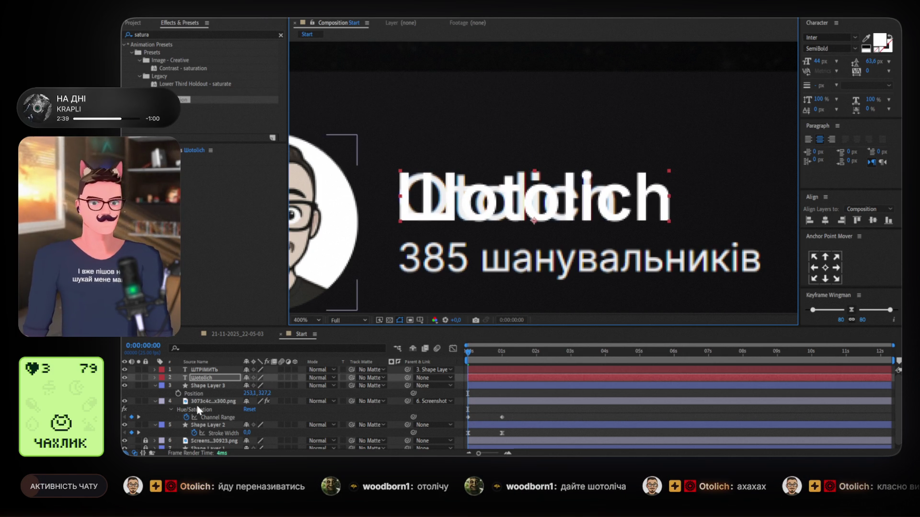
# Draw a rectangle covering the original Otolich name.
pyautogui.moveTo(209, 378); pyautogui.dragTo(208, 434)
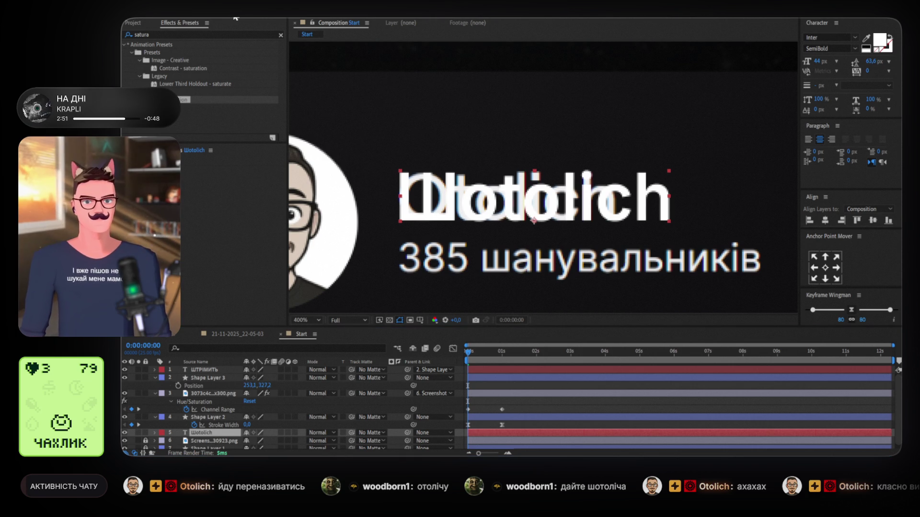
pyautogui.moveTo(388, 153)
pyautogui.mouseDown()
pyautogui.moveTo(421, 185)
pyautogui.moveTo(737, 242)
pyautogui.moveTo(720, 238)
pyautogui.mouseUp()
pyautogui.hotkey('ctrl', 'z')
pyautogui.hotkey('ctrl', 'z')
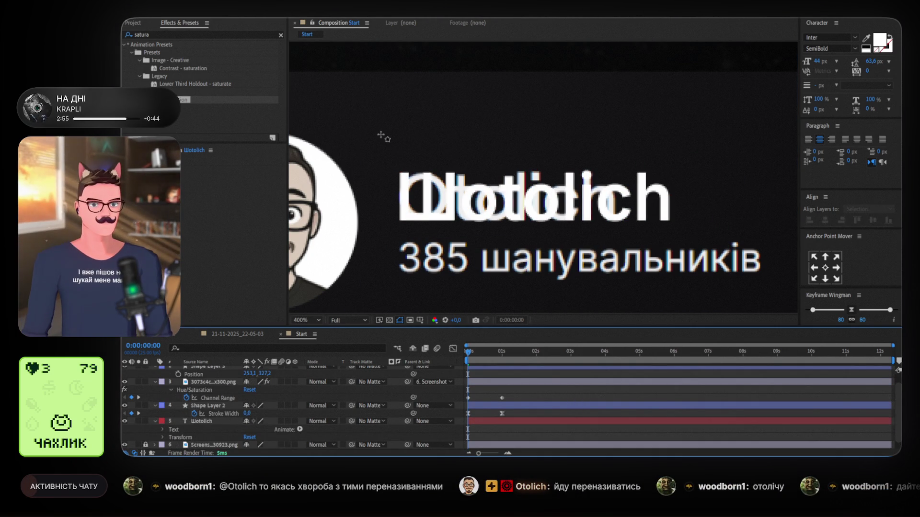
pyautogui.moveTo(385, 137)
pyautogui.mouseDown()
pyautogui.moveTo(719, 213)
pyautogui.moveTo(726, 236)
pyautogui.mouseUp()
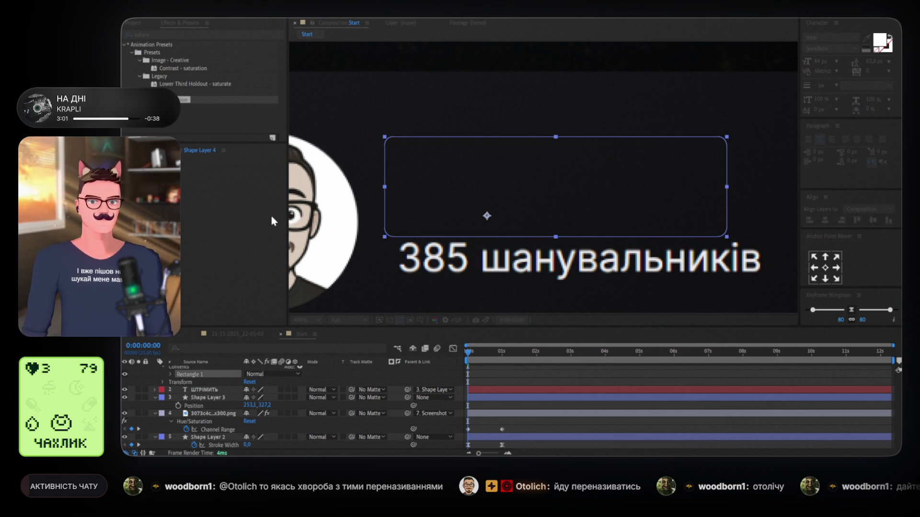
pyautogui.press('Return')
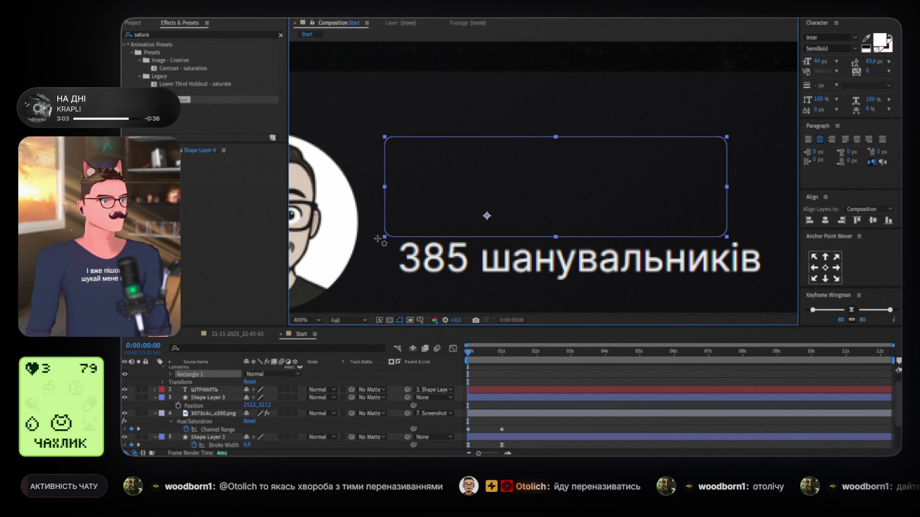
# Centre the rectangle's anchor point and move Shape Layer 4 below the Шotolich text.
pyautogui.click(133, 23)
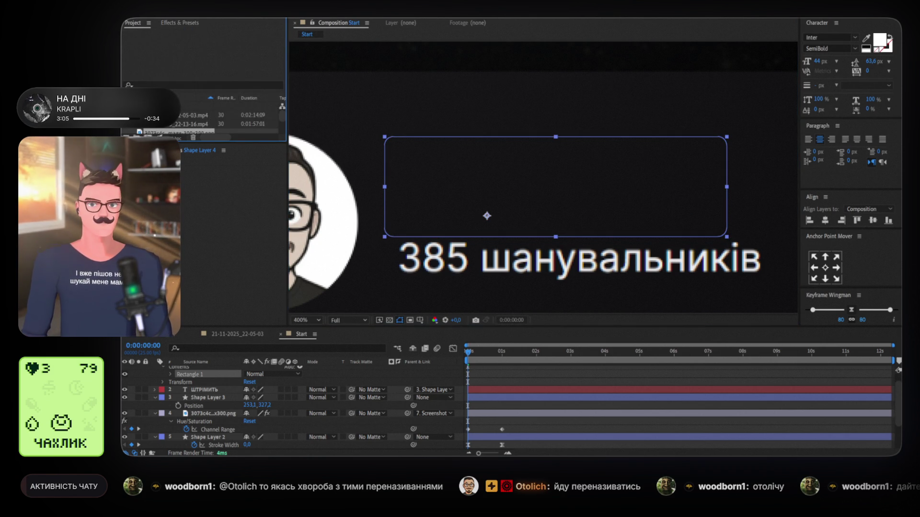
pyautogui.moveTo(180, 142); pyautogui.dragTo(183, 204)
pyautogui.scroll(1, 204, 387)
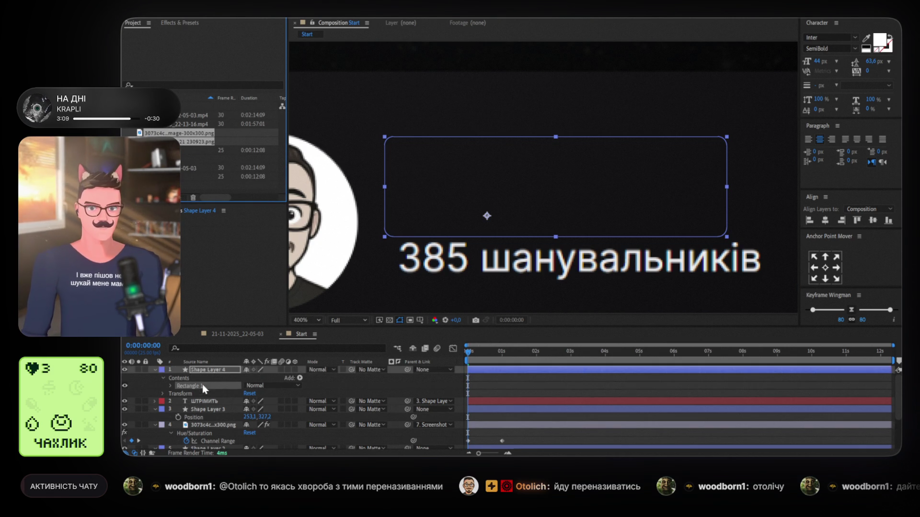
pyautogui.click(828, 271)
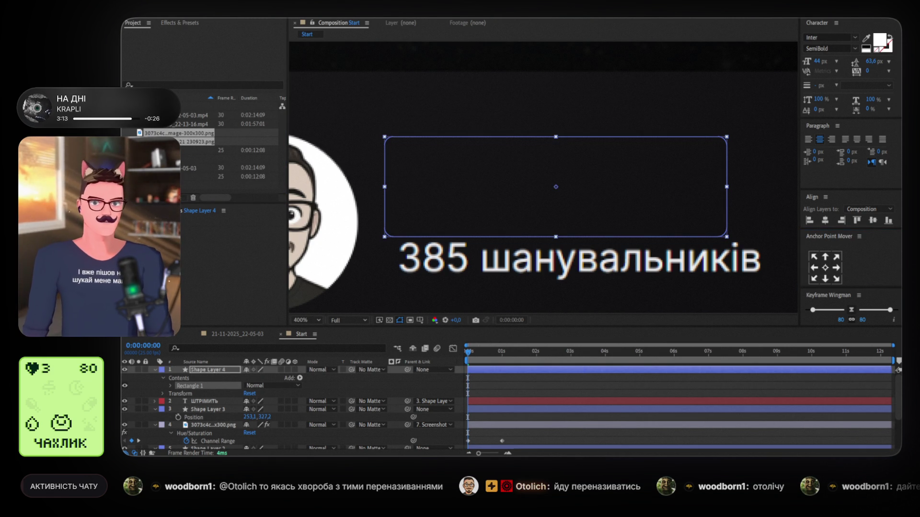
pyautogui.click(605, 181)
pyautogui.click(155, 370)
pyautogui.moveTo(201, 370)
pyautogui.mouseDown()
pyautogui.moveTo(204, 445)
pyautogui.moveTo(208, 433)
pyautogui.mouseUp()
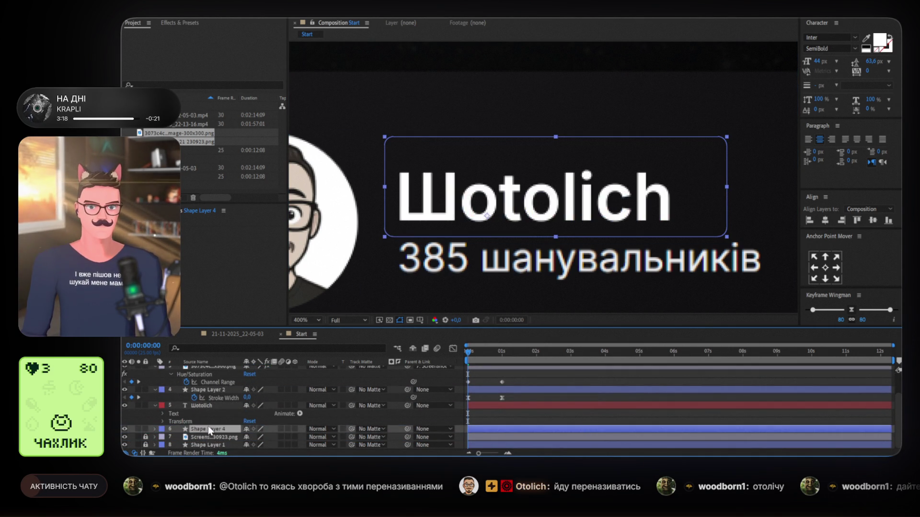
# Select and collapse the Шotolich text layer in the timeline.
pyautogui.scroll(2, 208, 392)
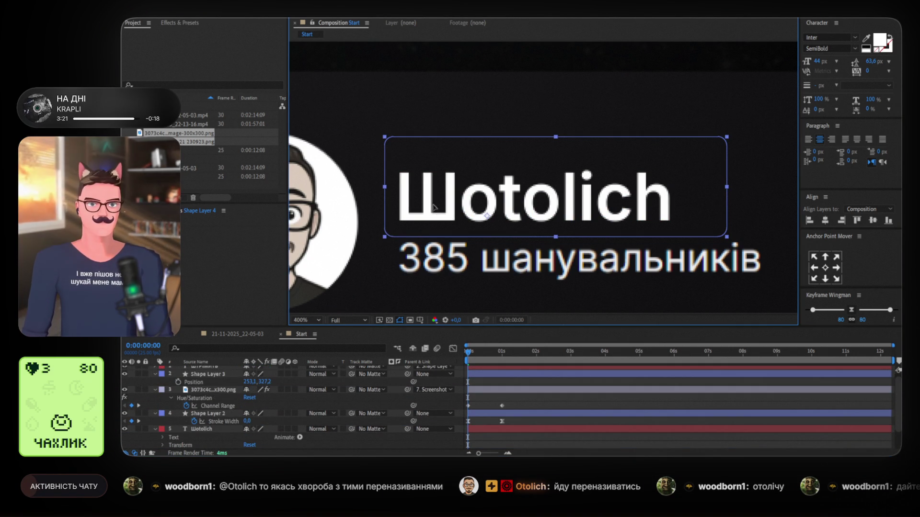
pyautogui.scroll(1, 208, 381)
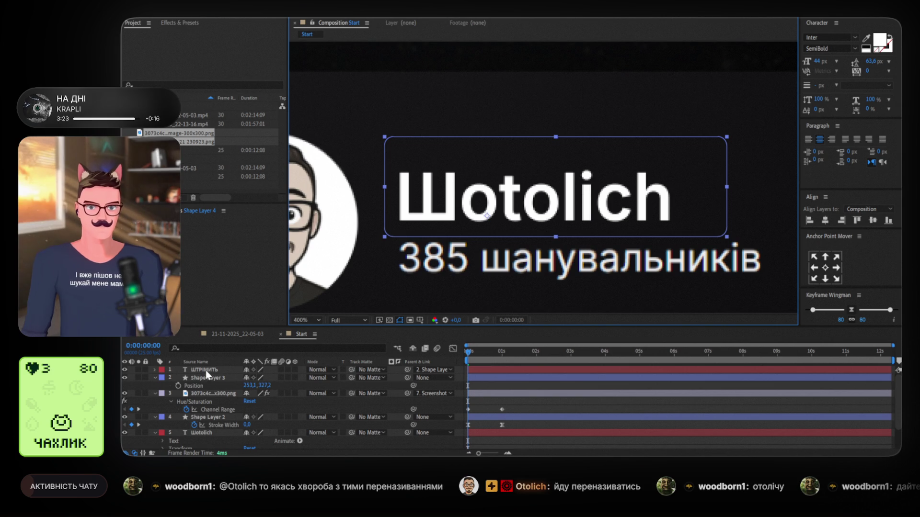
pyautogui.scroll(-2, 203, 404)
pyautogui.click(154, 406)
pyautogui.click(154, 406)
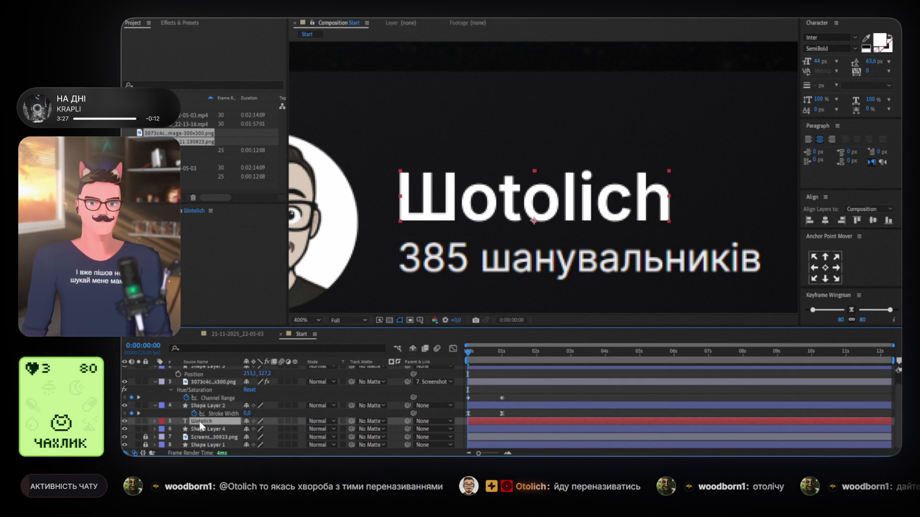
# Parent the Шotolich text and the Shape Layer 4 cover rectangle to the Screenshot layer.
pyautogui.click(205, 429)
pyautogui.keyDown('shift'); pyautogui.click(220, 421); pyautogui.keyUp('shift')
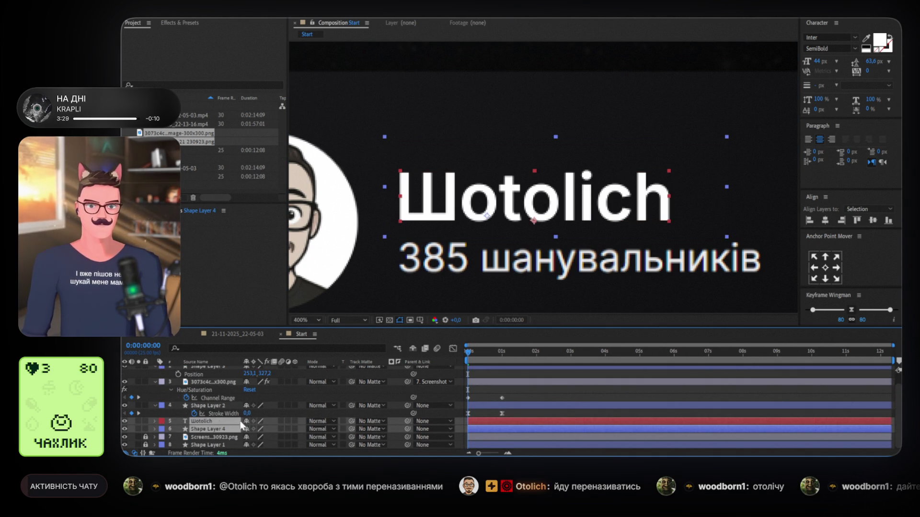
pyautogui.moveTo(234, 432); pyautogui.dragTo(214, 436)
# Preview the opening zoom animation and return to the start of the timeline.
pyautogui.moveTo(431, 234)
pyautogui.mouseDown()
pyautogui.moveTo(615, 229)
pyautogui.moveTo(592, 214)
pyautogui.mouseUp()
pyautogui.moveTo(476, 358)
pyautogui.mouseDown()
pyautogui.moveTo(494, 357)
pyautogui.moveTo(455, 349)
pyautogui.mouseUp()
pyautogui.press('space')
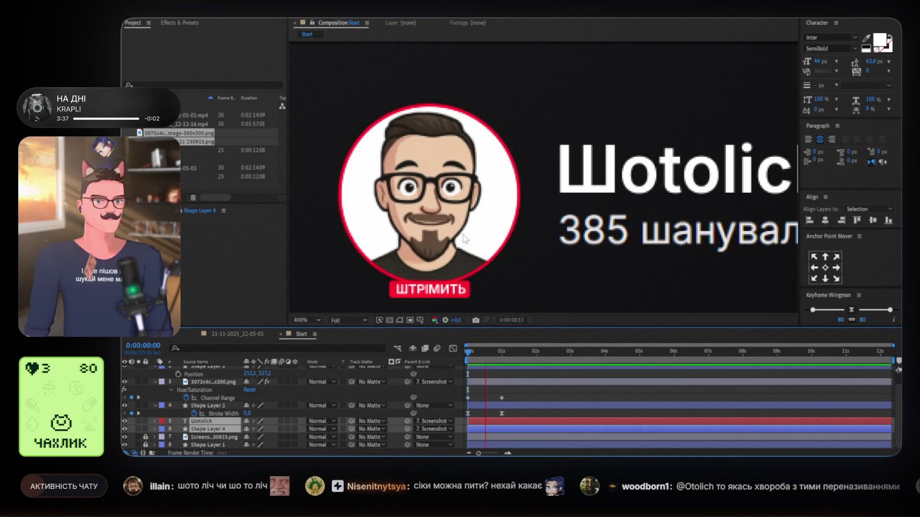
pyautogui.press('space')
pyautogui.press('Home')
pyautogui.click(479, 406)
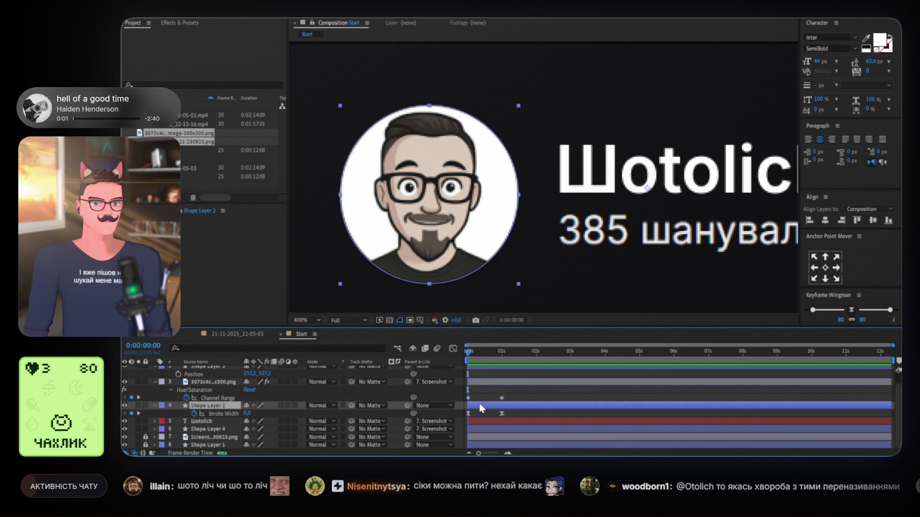
# Keyframe Shape Layer 3's Position so the badge starts at 253.1, 322.0 at 0s.
pyautogui.scroll(2, 504, 374)
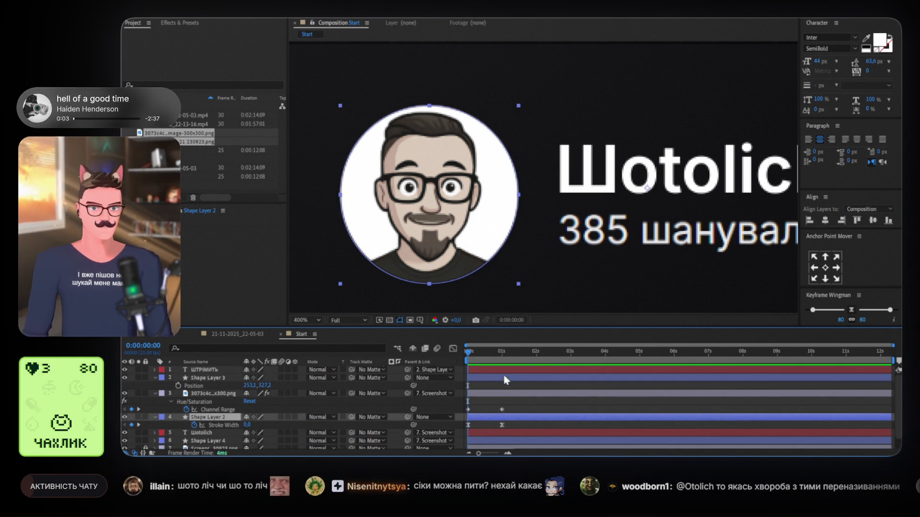
pyautogui.press('F2')
pyautogui.click(501, 379)
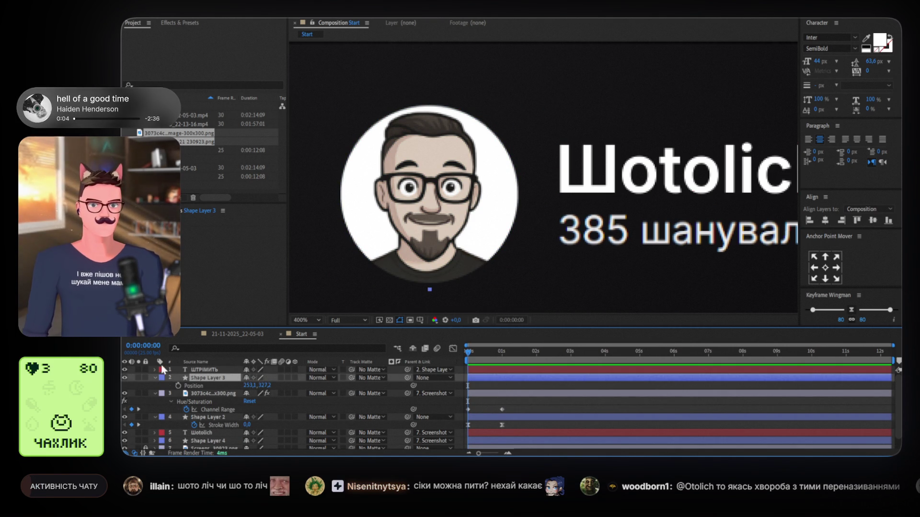
pyautogui.click(178, 385)
pyautogui.press('p')
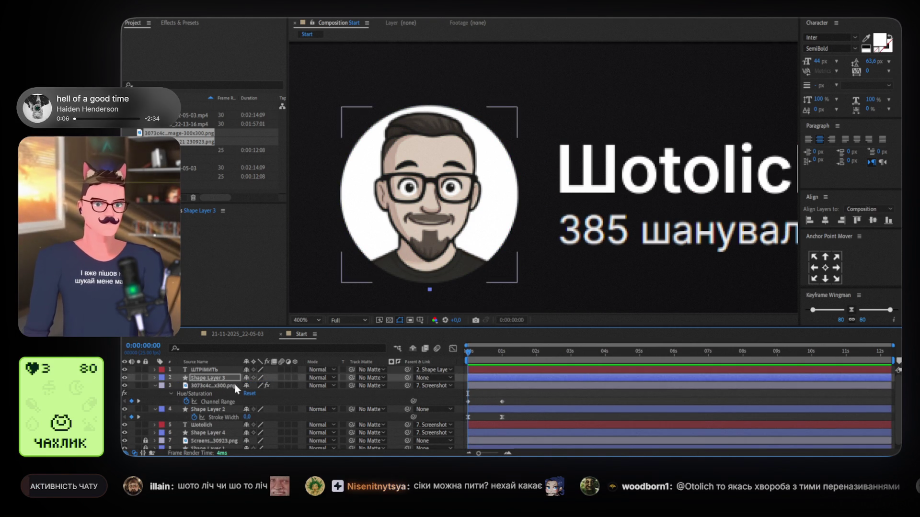
pyautogui.press('u')
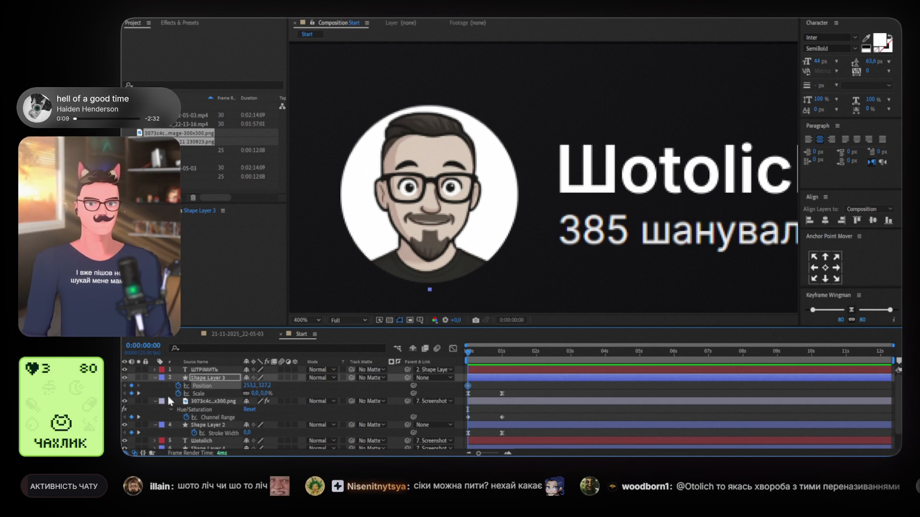
pyautogui.click(137, 393)
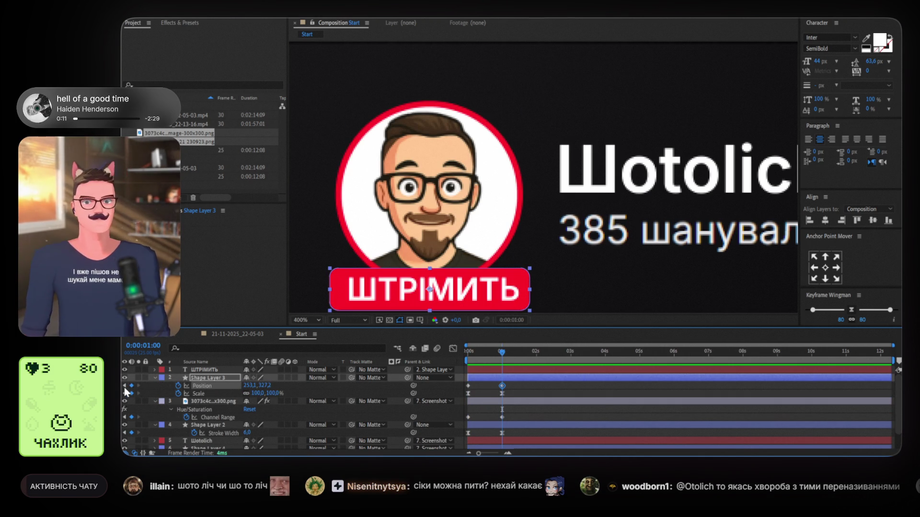
pyautogui.click(125, 389)
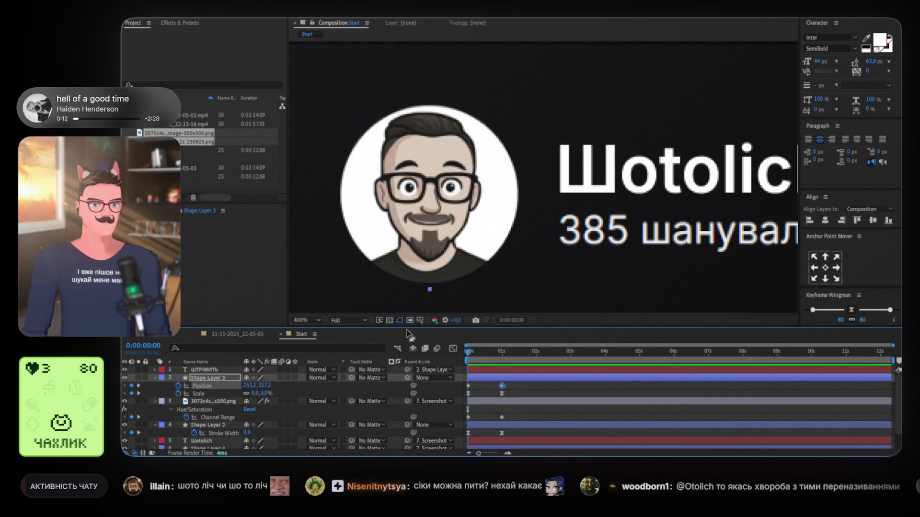
pyautogui.moveTo(250, 386); pyautogui.dragTo(272, 387)
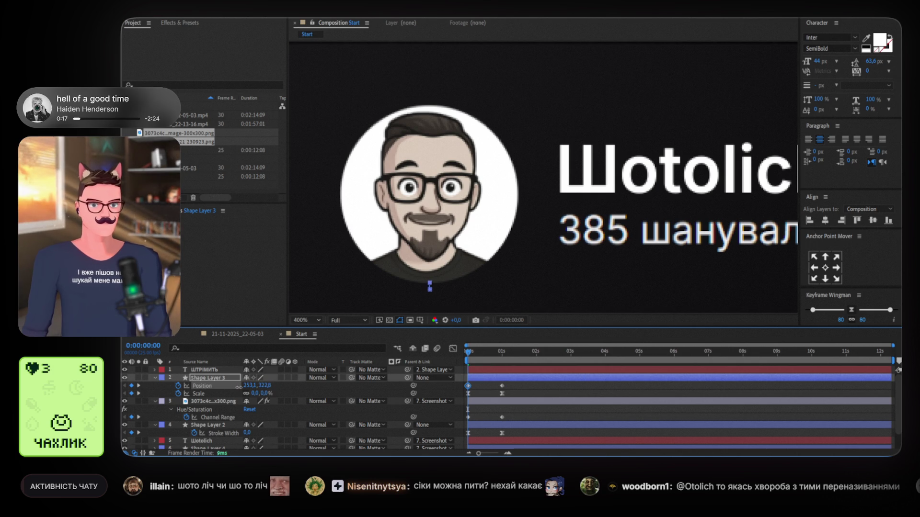
# Select the badge's Position and Scale keyframes and preview the pop-in.
pyautogui.moveTo(458, 391); pyautogui.dragTo(507, 383)
pyautogui.press('space')
pyautogui.press('space')
pyautogui.scroll(-2, 566, 259)
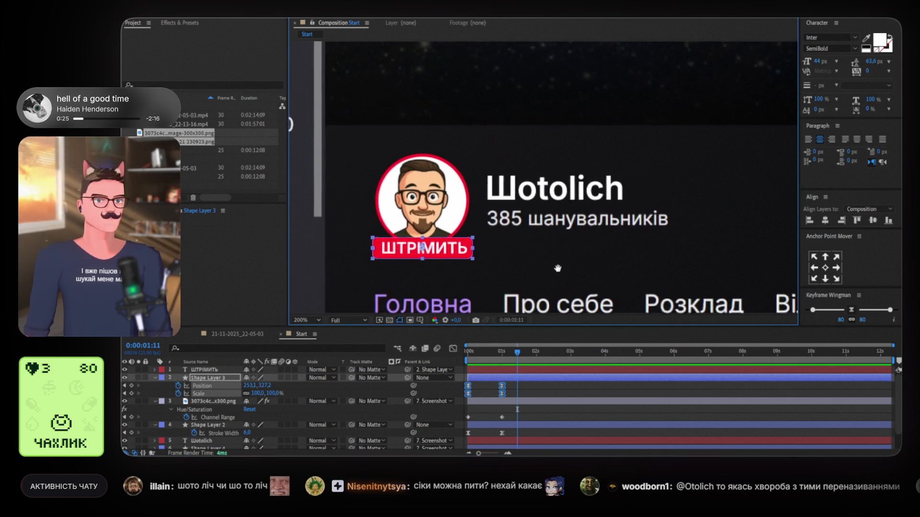
pyautogui.scroll(-3, 532, 266)
pyautogui.scroll(3, 481, 267)
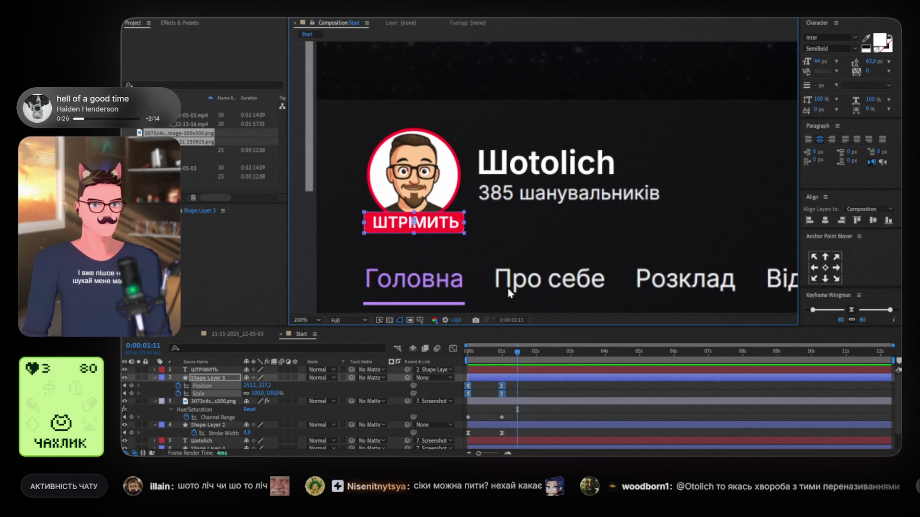
pyautogui.click(469, 351)
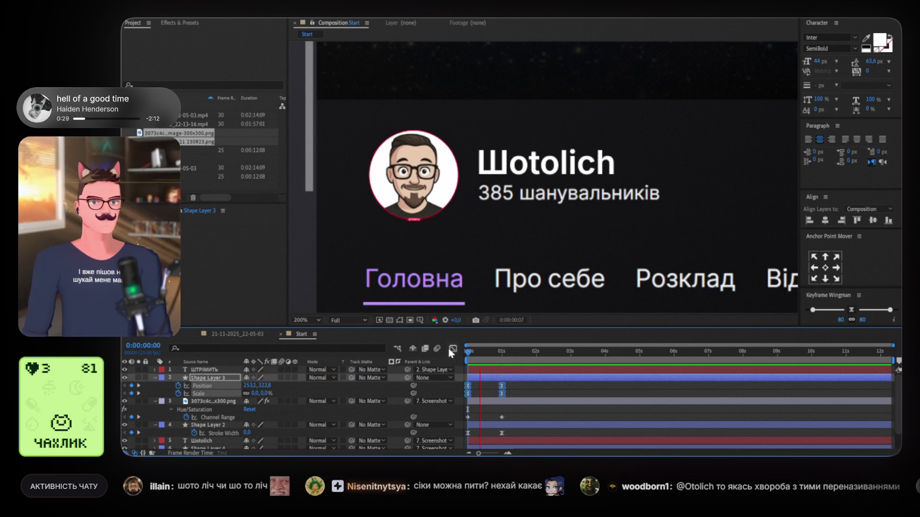
pyautogui.press('space')
pyautogui.press('space')
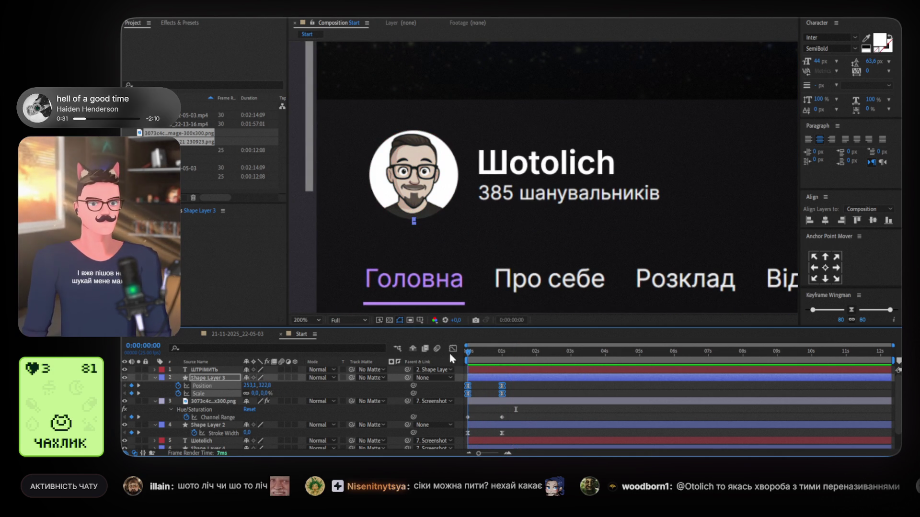
pyautogui.press('space')
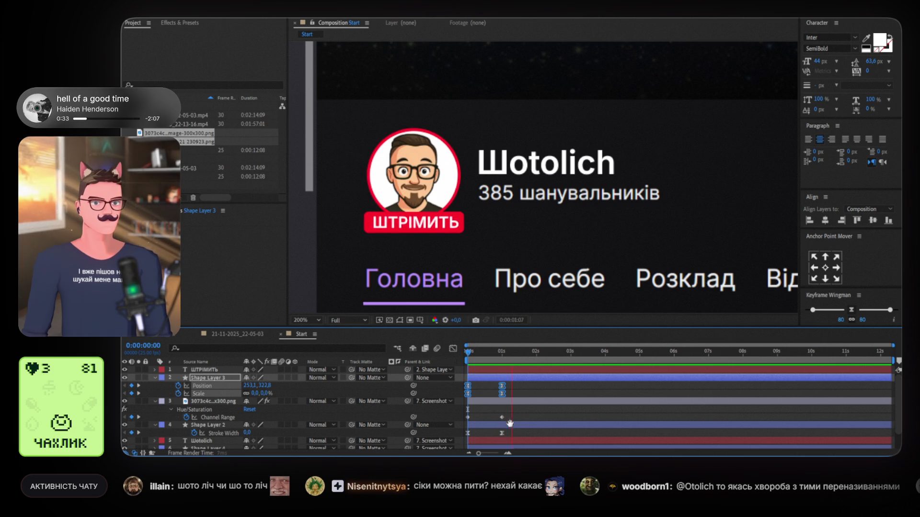
# Replay the opening animation from the beginning to check the badge and ring timing.
pyautogui.click(468, 433)
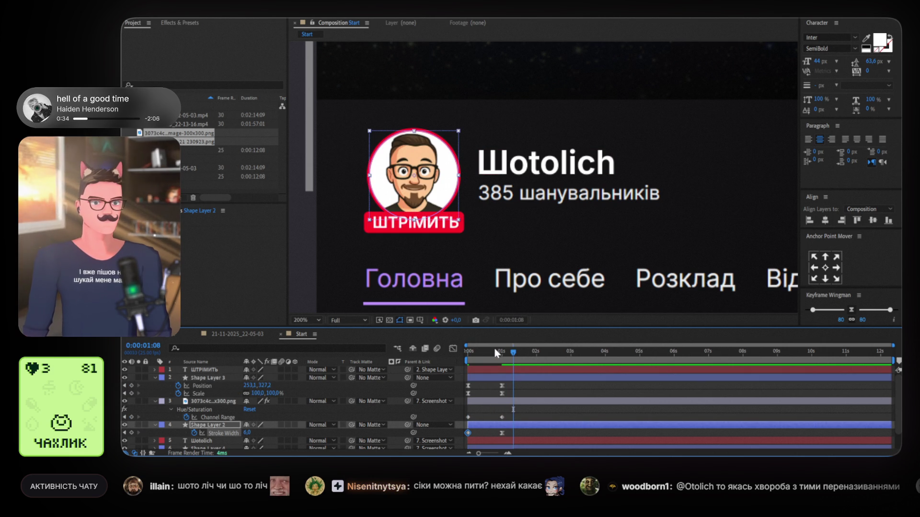
pyautogui.press('space')
pyautogui.press('space')
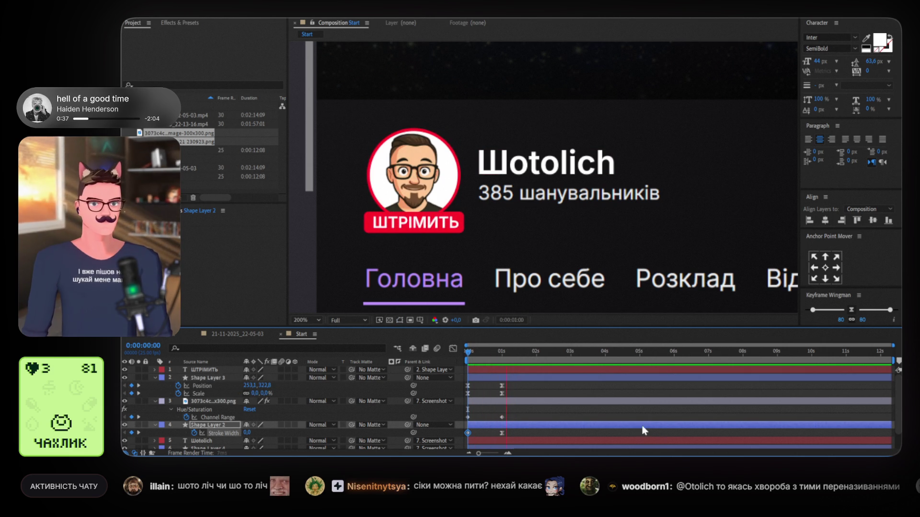
pyautogui.click(481, 382)
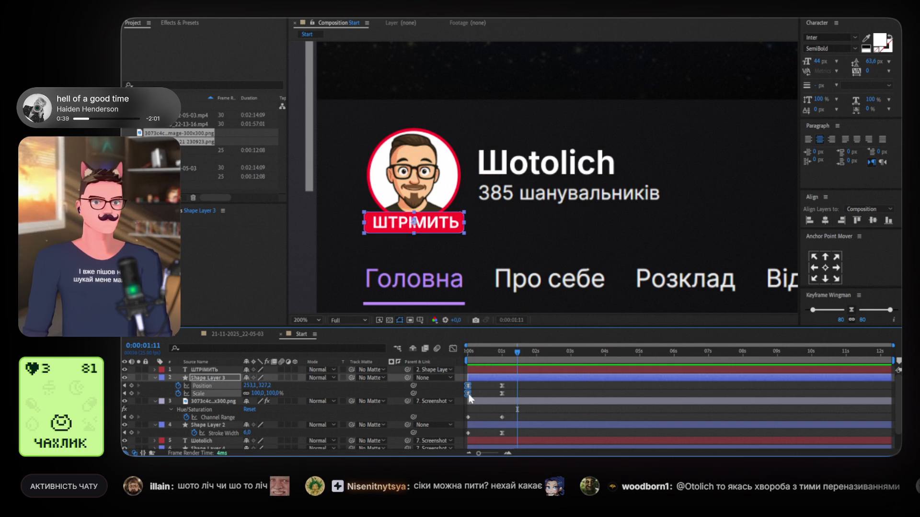
pyautogui.press('space')
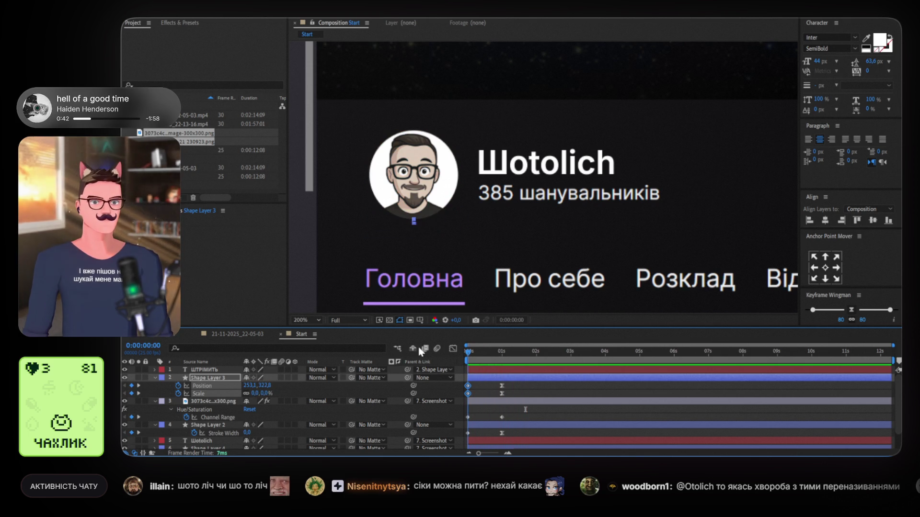
pyautogui.press('space')
pyautogui.press('Home')
pyautogui.press('space')
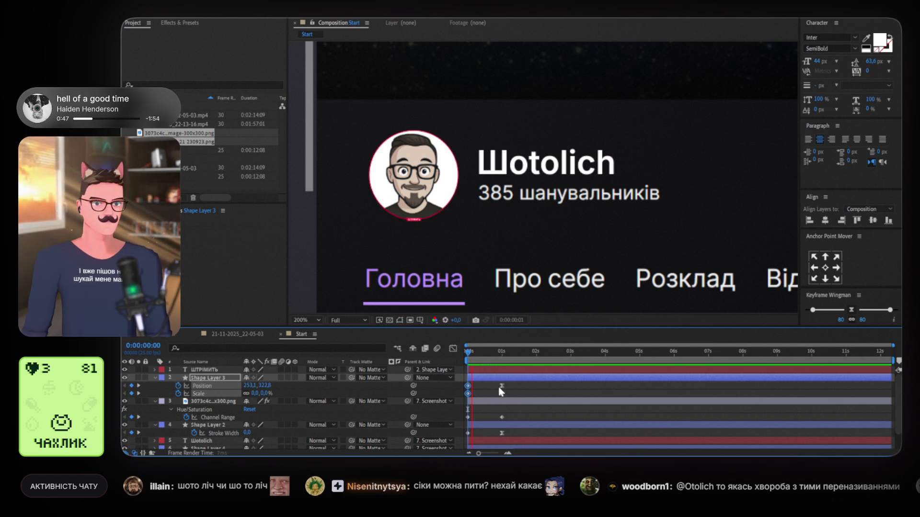
pyautogui.press('space')
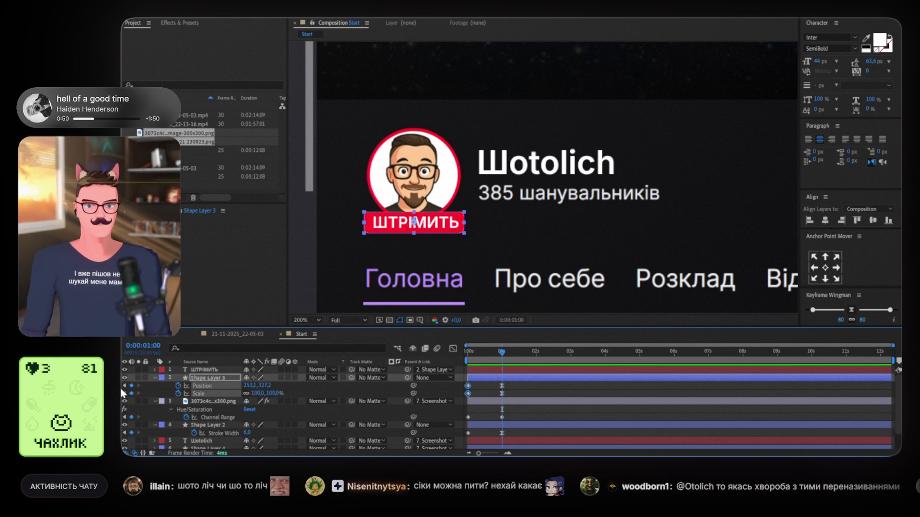
pyautogui.scroll(2, 431, 261)
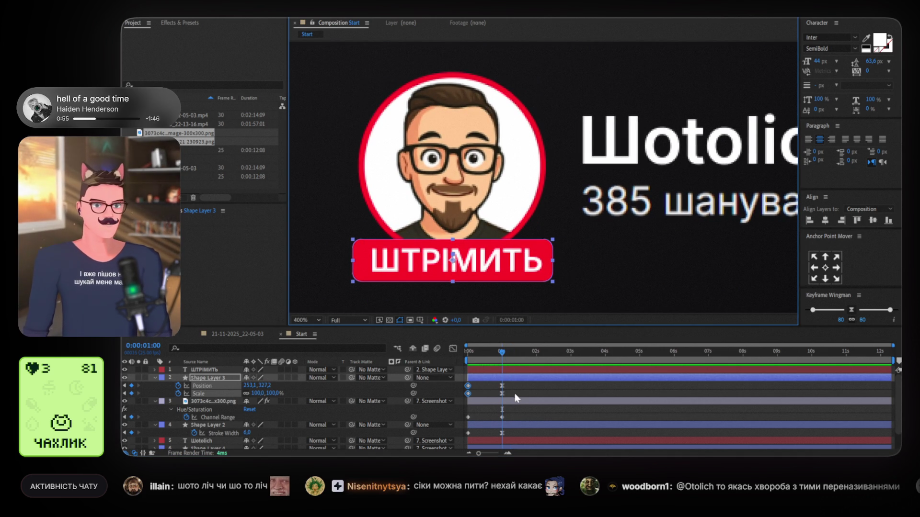
# Select the badge's Scale and Position keyframes and raise the badge to Y 320, then preview.
pyautogui.moveTo(514, 391); pyautogui.dragTo(470, 396)
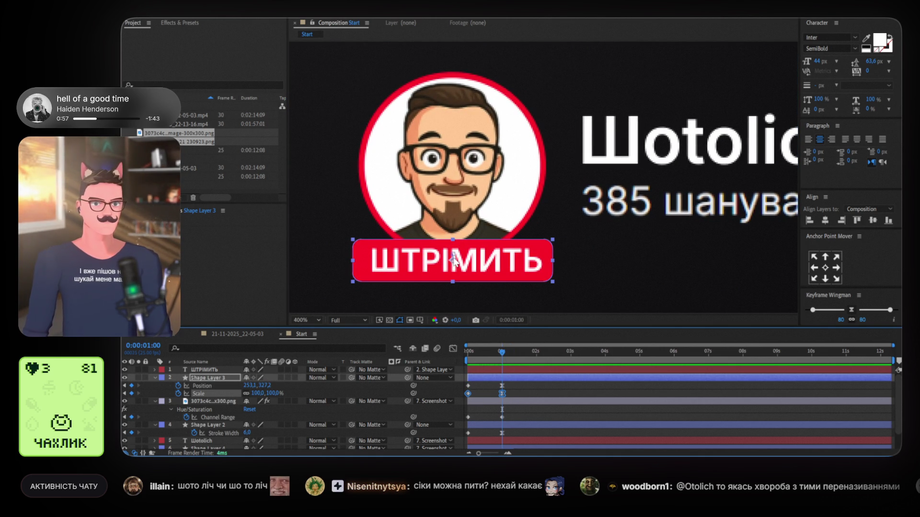
pyautogui.moveTo(527, 383); pyautogui.dragTo(463, 396)
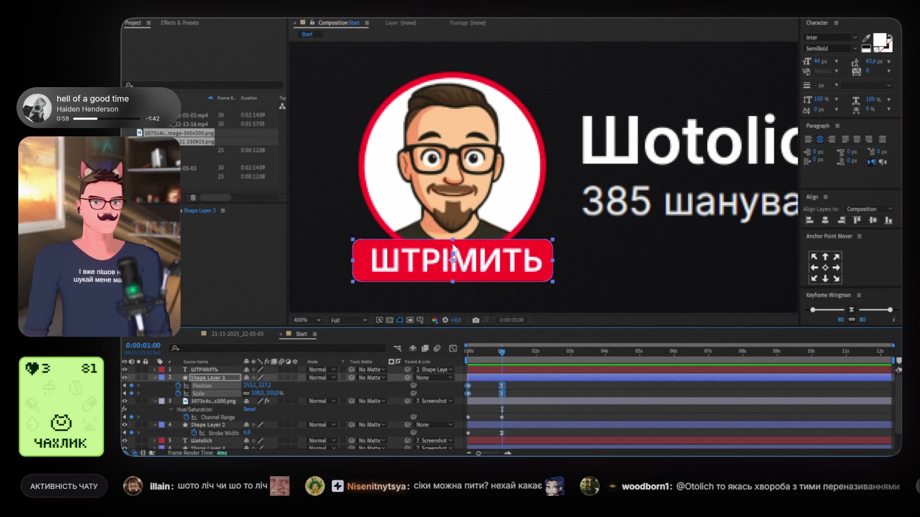
pyautogui.moveTo(455, 257); pyautogui.dragTo(455, 246)
pyautogui.press(',')
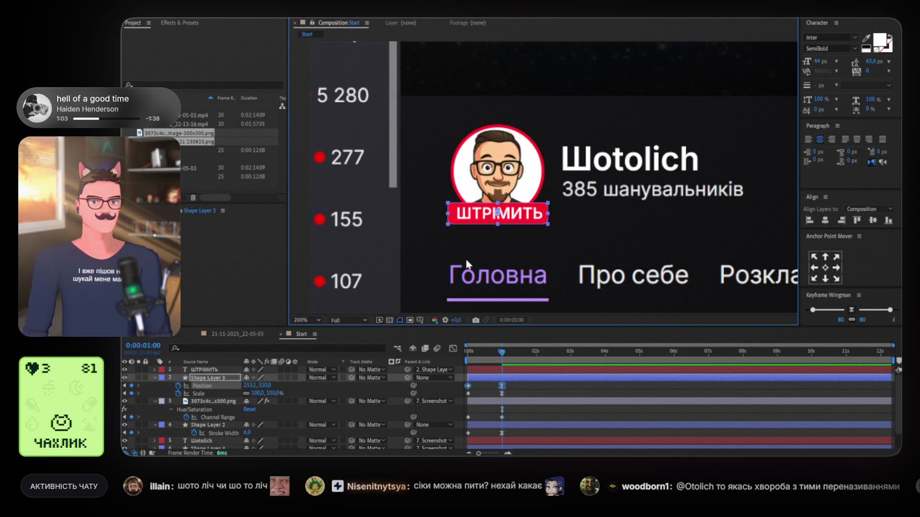
pyautogui.scroll(2, 517, 307)
pyautogui.press('space')
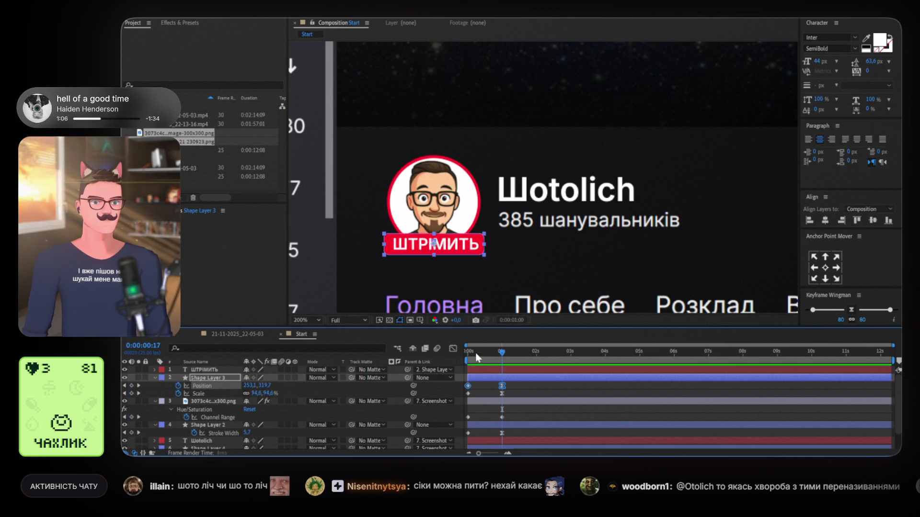
pyautogui.press('space')
# Retune the badge's 0s starting Y position and preview the updated pop-in.
pyautogui.scroll(2, 546, 185)
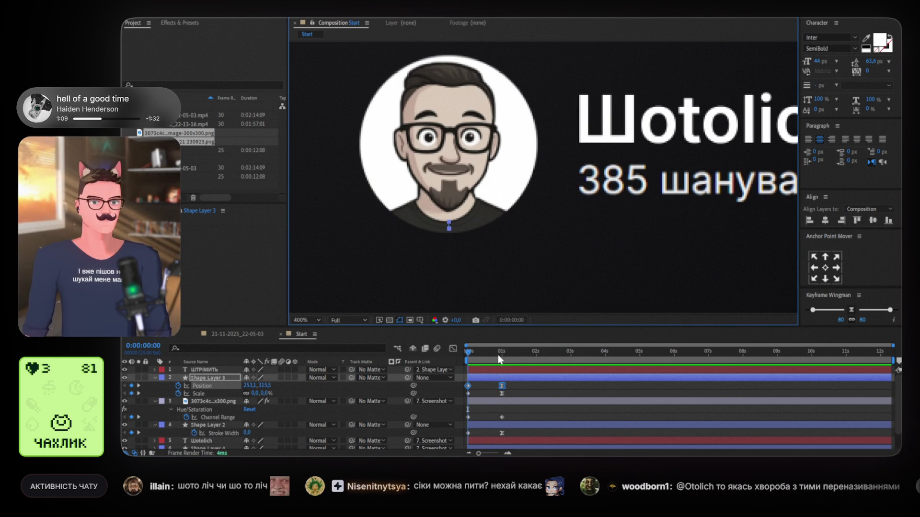
pyautogui.click(480, 377)
pyautogui.moveTo(262, 385); pyautogui.dragTo(261, 385)
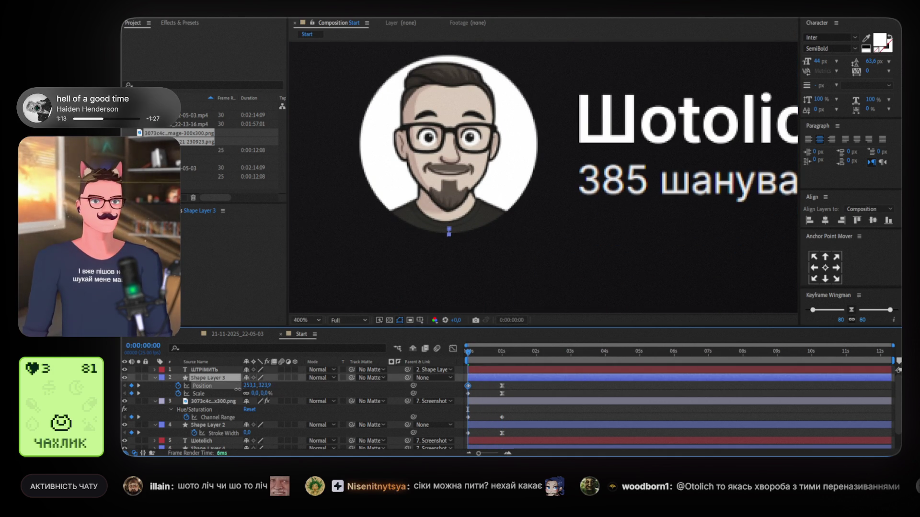
pyautogui.press('space')
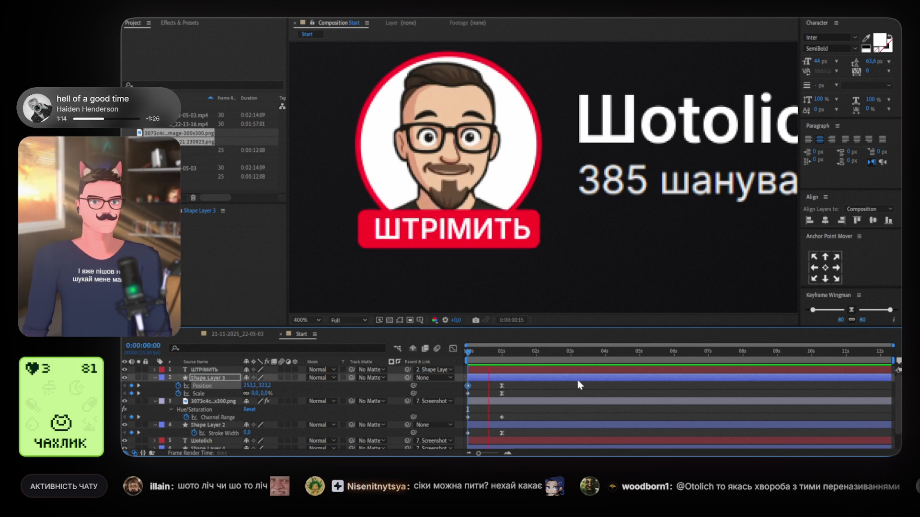
pyautogui.moveTo(467, 234)
pyautogui.mouseDown()
pyautogui.moveTo(439, 271)
pyautogui.moveTo(459, 261)
pyautogui.mouseUp()
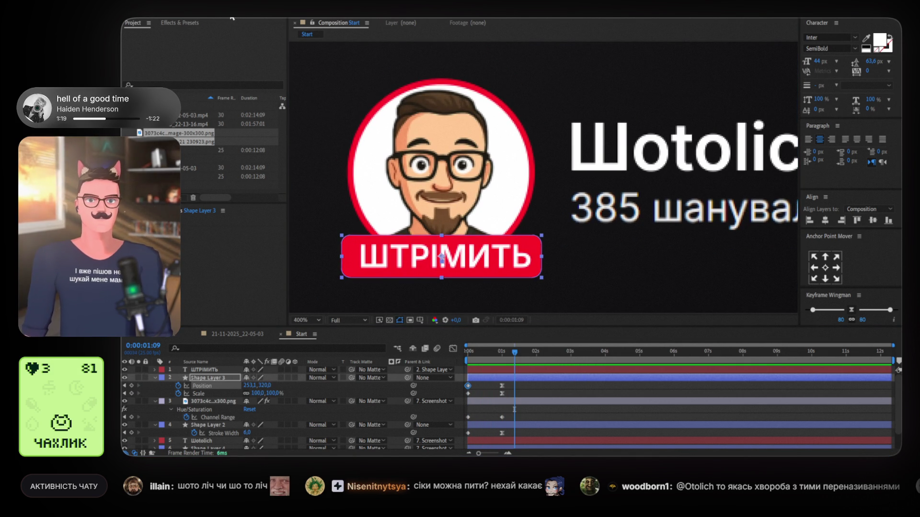
pyautogui.click(527, 425)
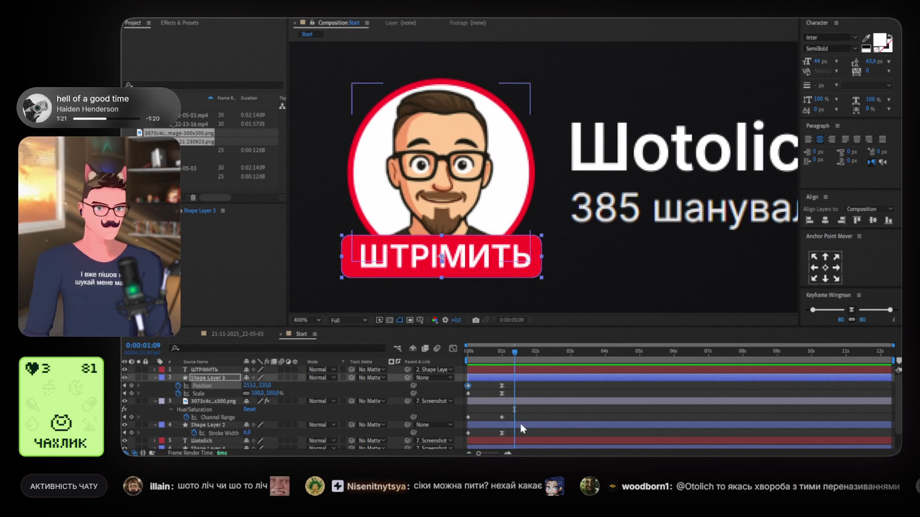
pyautogui.scroll(-2, 523, 413)
pyautogui.click(515, 420)
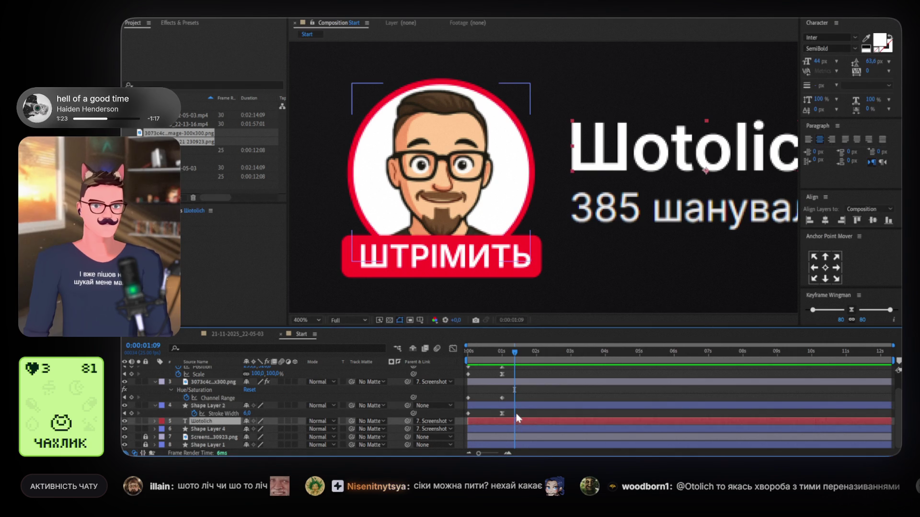
# Duplicate the red ring layer as Shape Layer 5 and reveal its Stroke Width keyframes.
pyautogui.click(527, 407)
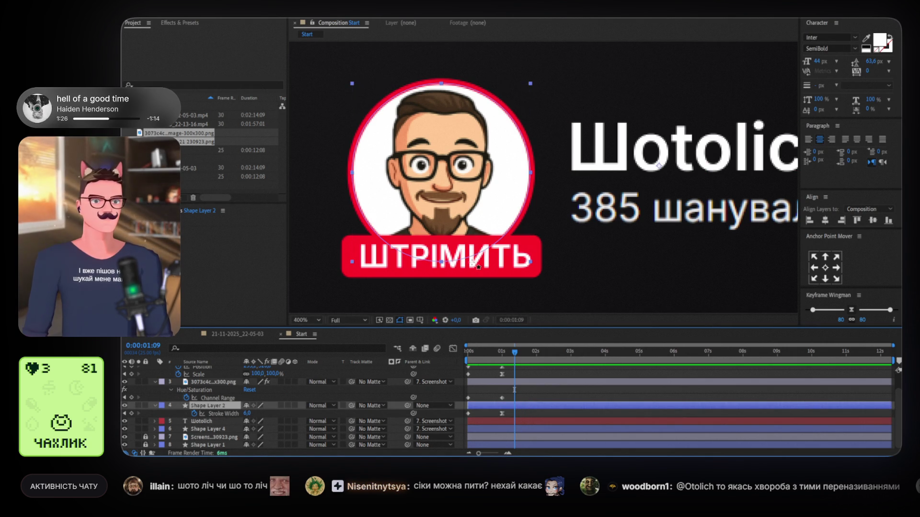
pyautogui.hotkey('ctrl', 'd')
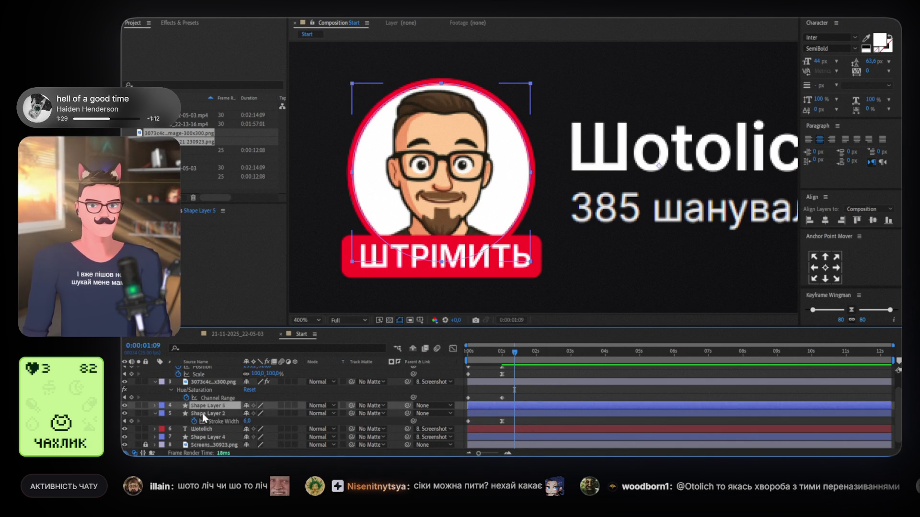
pyautogui.click(207, 414)
pyautogui.click(510, 406)
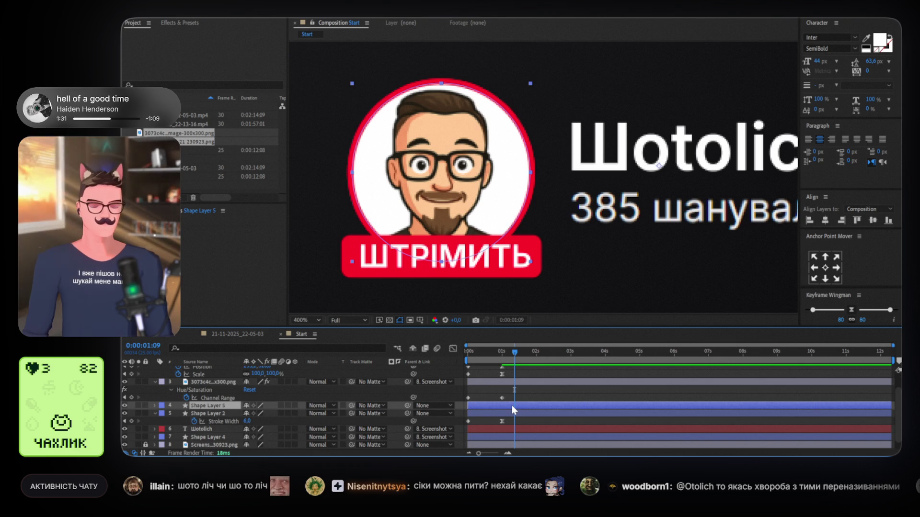
pyautogui.press('u')
pyautogui.scroll(-1, 509, 424)
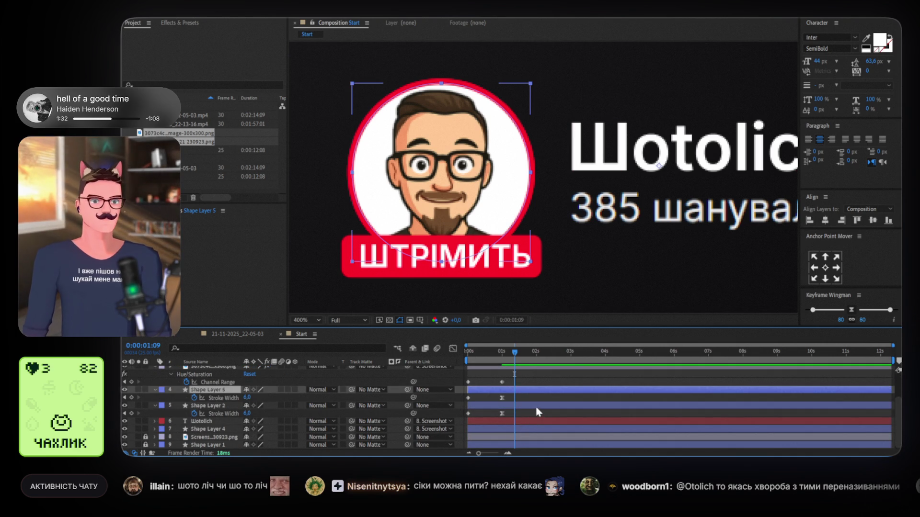
# Move the original ring's Stroke Width keyframe to 1 second.
pyautogui.click(495, 415)
pyautogui.moveTo(468, 415); pyautogui.dragTo(501, 415)
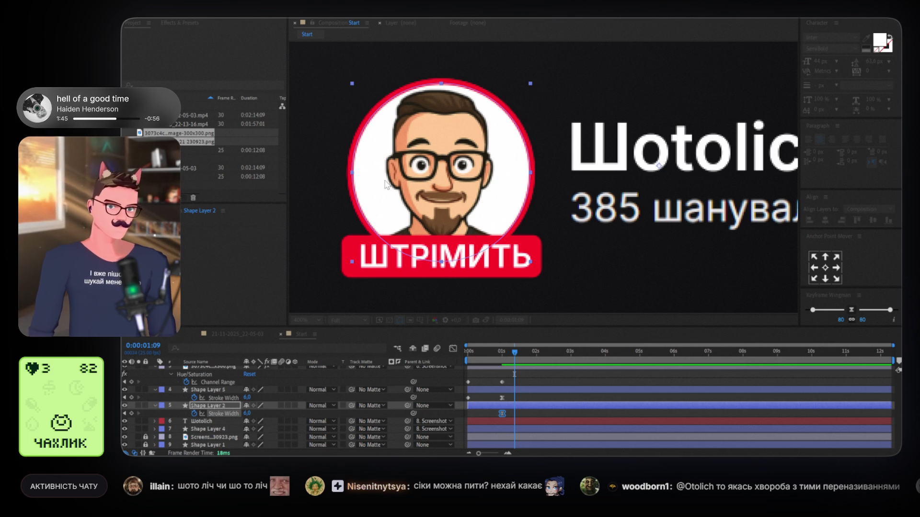
pyautogui.click(410, 234)
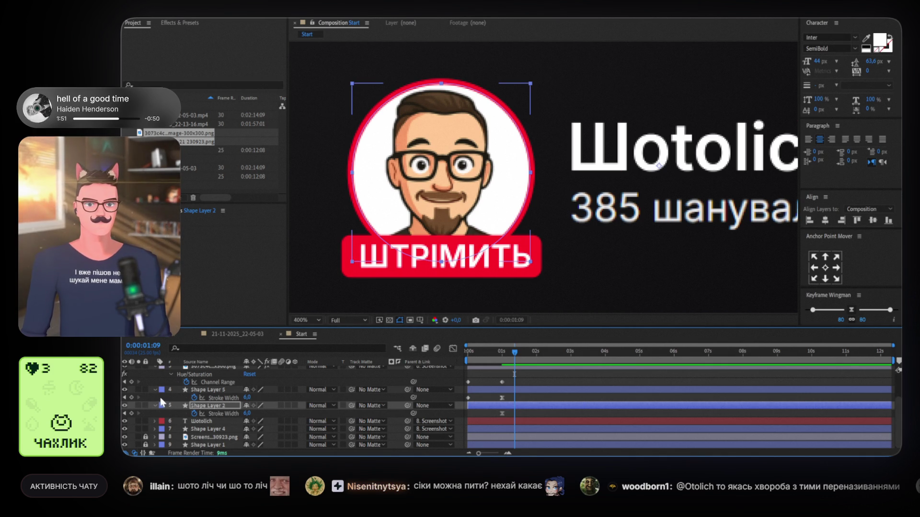
# Select the layers from ШТРІМИТЬ down to Shape Layer 5.
pyautogui.moveTo(364, 326); pyautogui.dragTo(364, 319)
pyautogui.scroll(3, 175, 408)
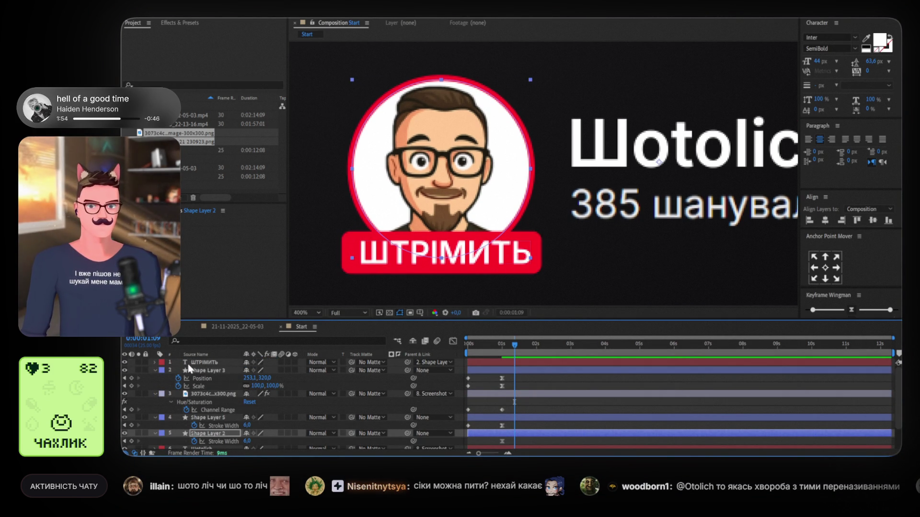
pyautogui.click(206, 362)
pyautogui.keyDown('shift'); pyautogui.click(210, 421); pyautogui.keyUp('shift')
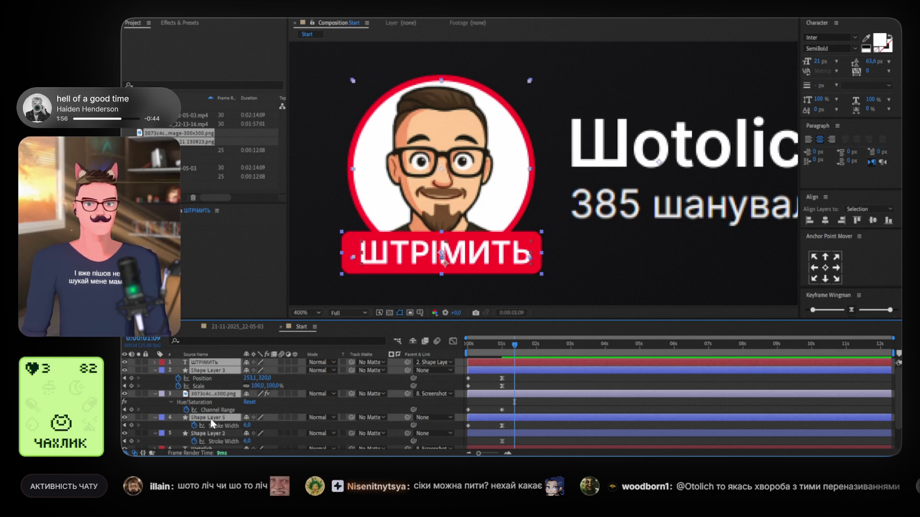
# Collapse and hide layers 1–4, then give Shape Layer 2's circle a radial Gradient Fill.
pyautogui.press('u')
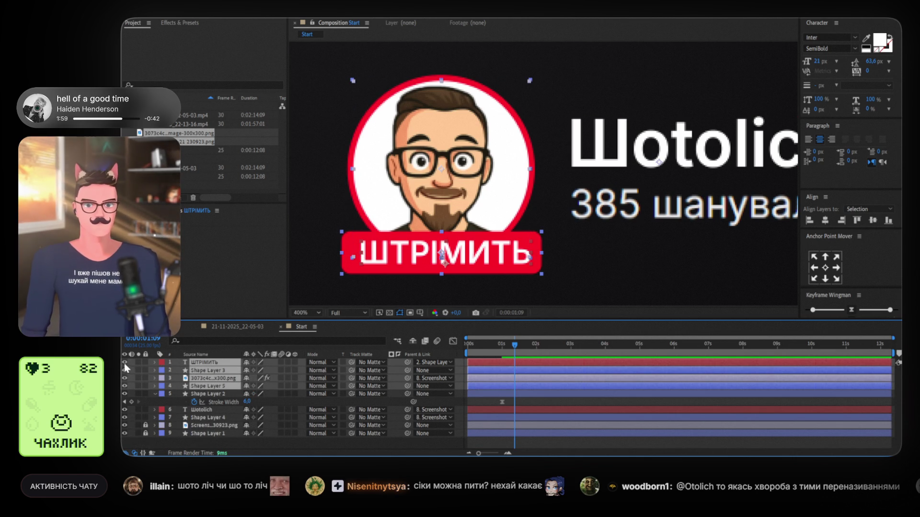
pyautogui.moveTo(124, 386); pyautogui.dragTo(126, 363)
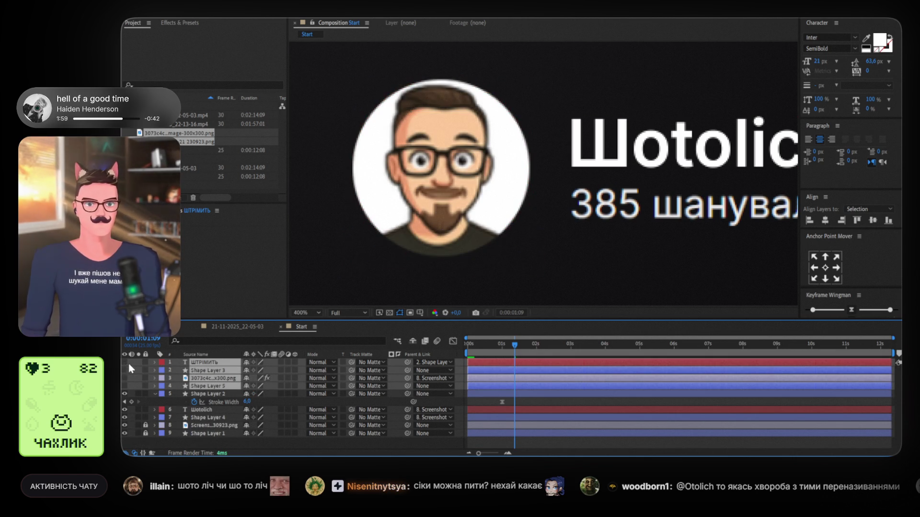
pyautogui.click(502, 394)
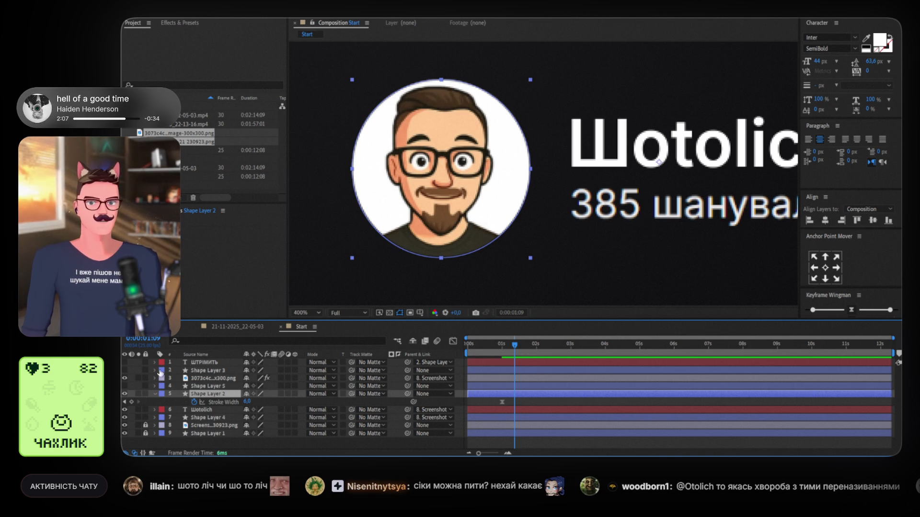
pyautogui.click(125, 369)
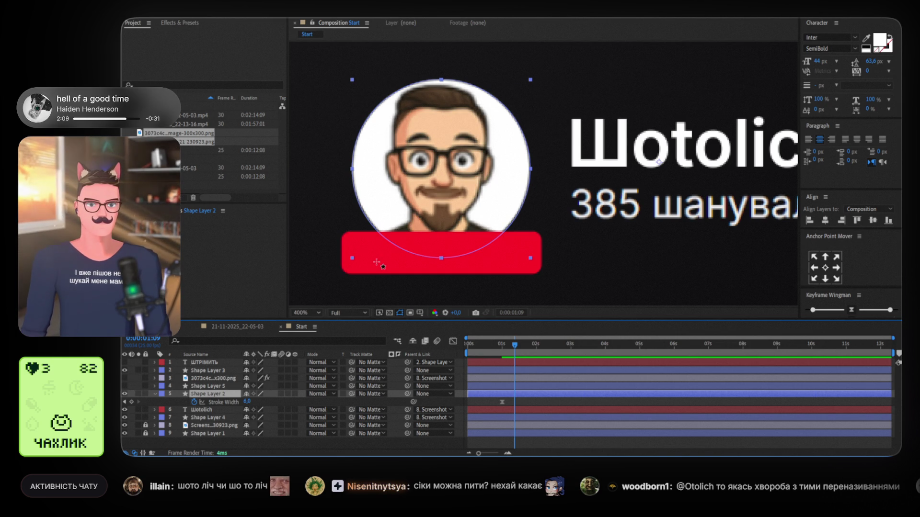
pyautogui.click(125, 371)
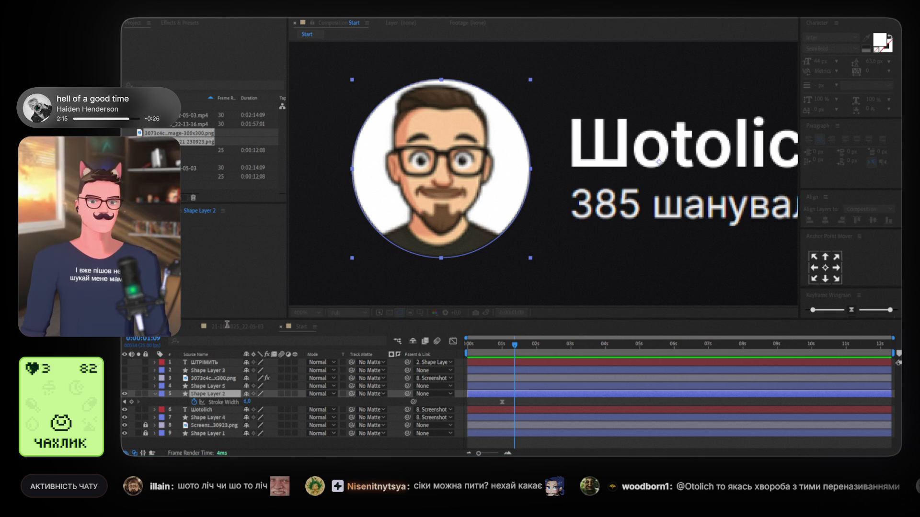
pyautogui.click(262, 244)
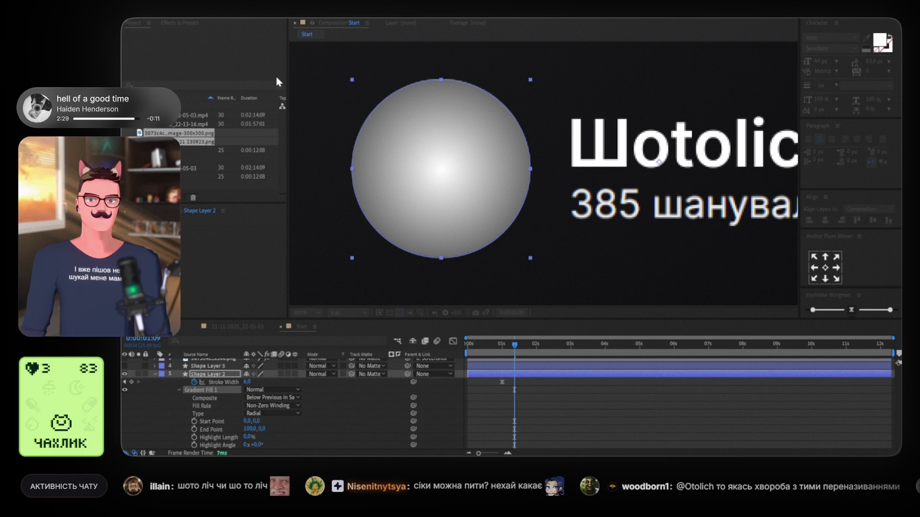
# Pull the red radial gradient's end point in to the circle's edge (59.5, 0) and zoom to check it.
pyautogui.click(422, 63)
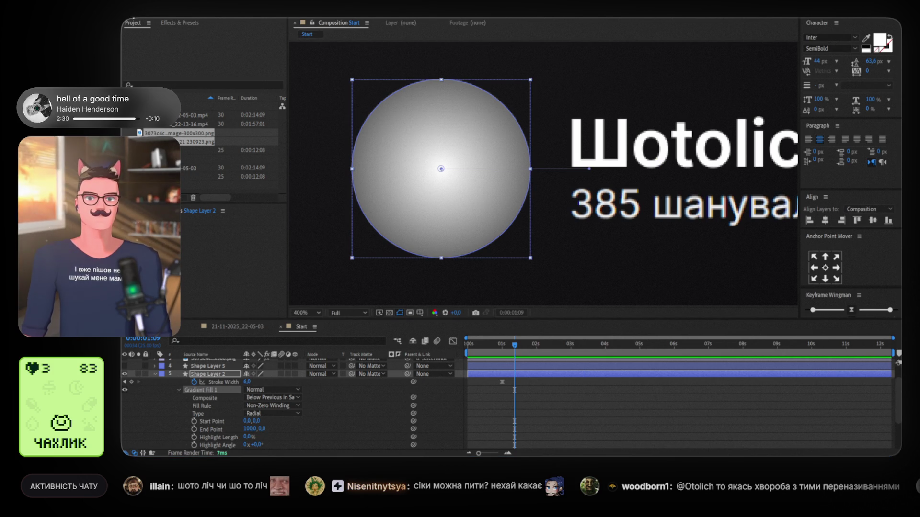
pyautogui.moveTo(590, 169); pyautogui.dragTo(531, 170)
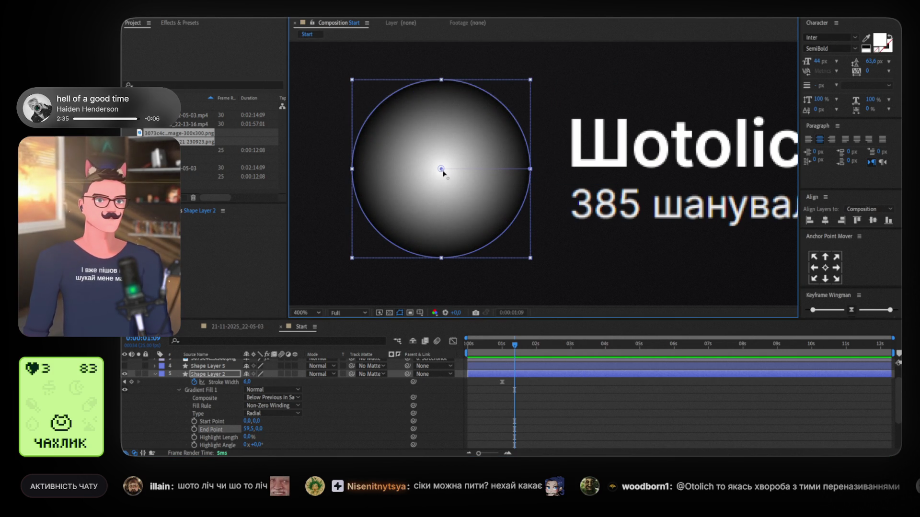
pyautogui.scroll(2, 441, 171)
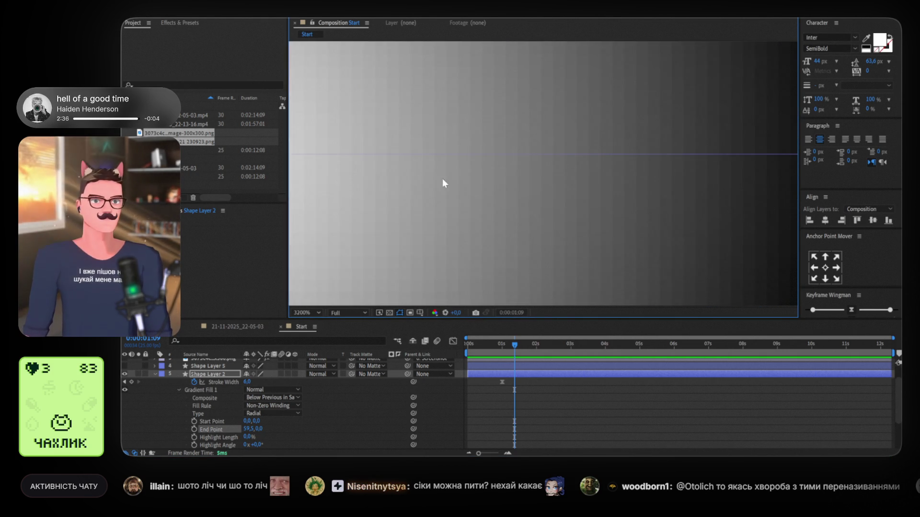
pyautogui.scroll(1, 439, 189)
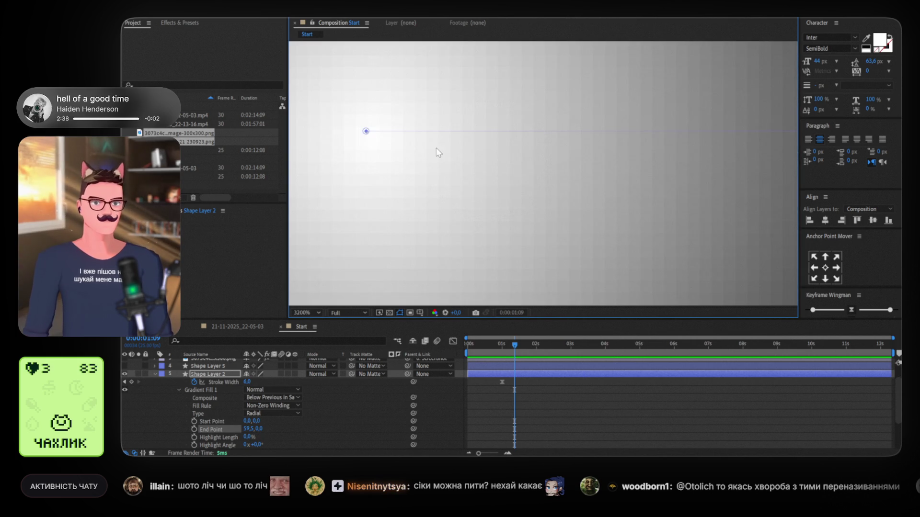
pyautogui.scroll(-3, 377, 141)
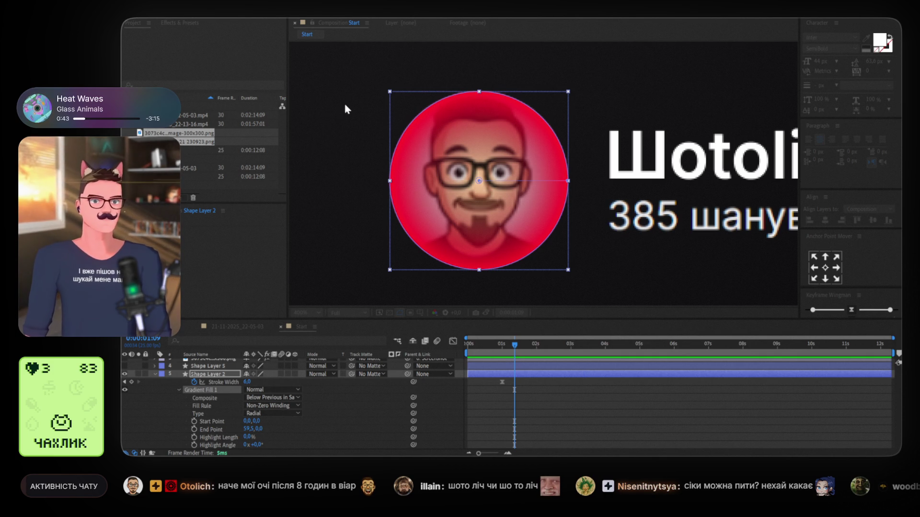
# Reselect the circle layer and collapse Shape Layer 2's fill and stroke properties.
pyautogui.click(398, 117)
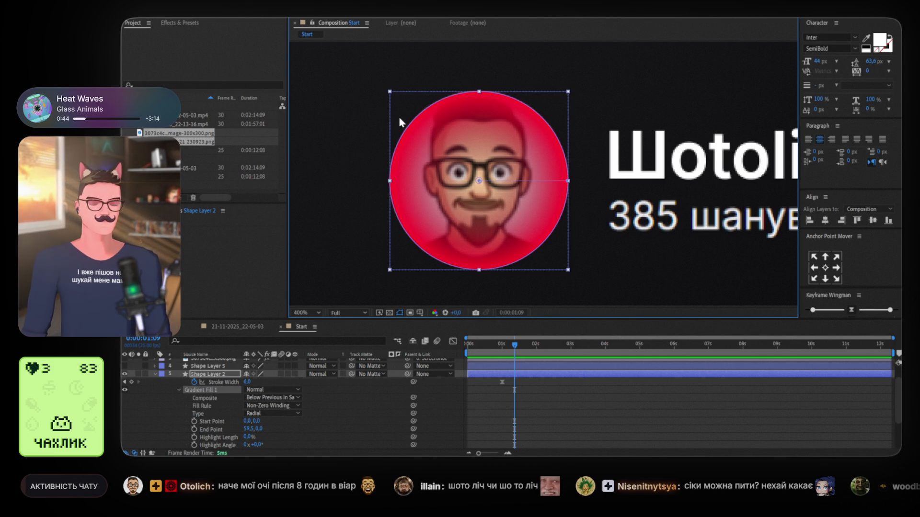
pyautogui.click(455, 75)
pyautogui.click(479, 118)
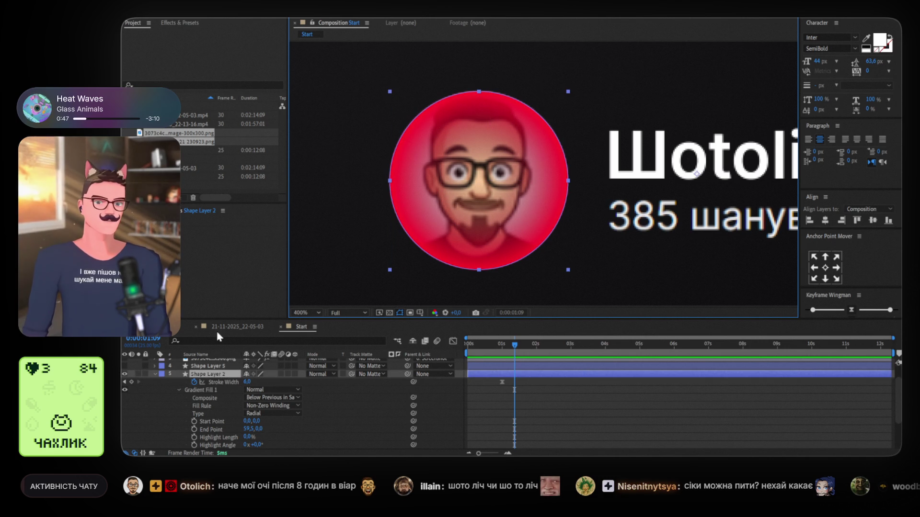
pyautogui.hotkey('ctrl', '`')
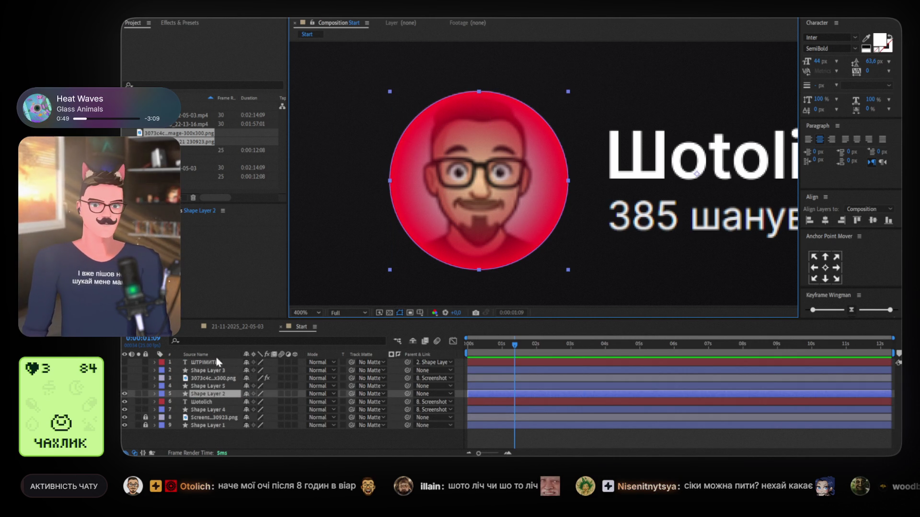
# Show Shape Layer 2's keyframes, move to 0:00:00:18 and turn layers 1–4 back on.
pyautogui.click(154, 394)
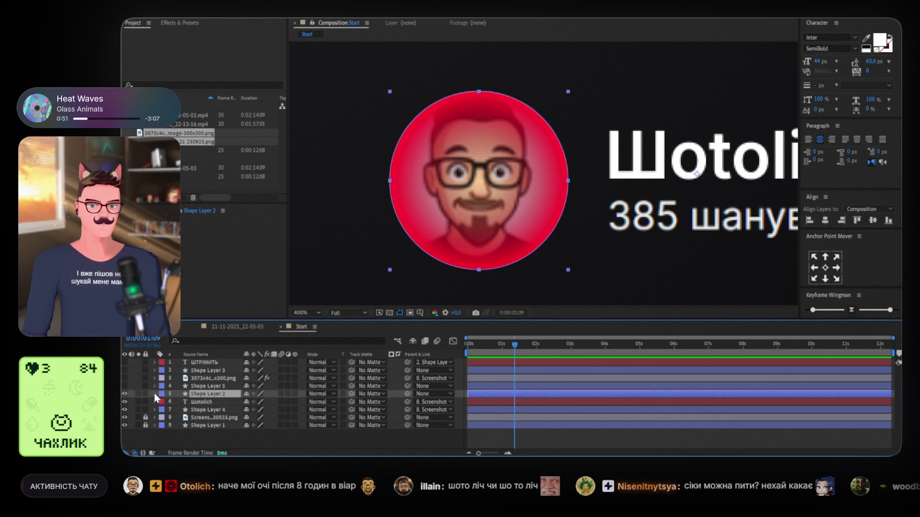
pyautogui.click(154, 395)
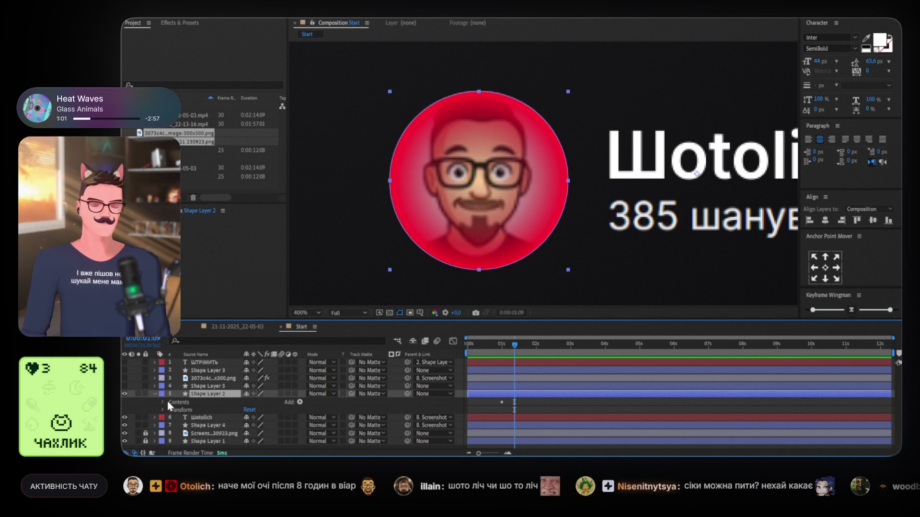
pyautogui.press('u')
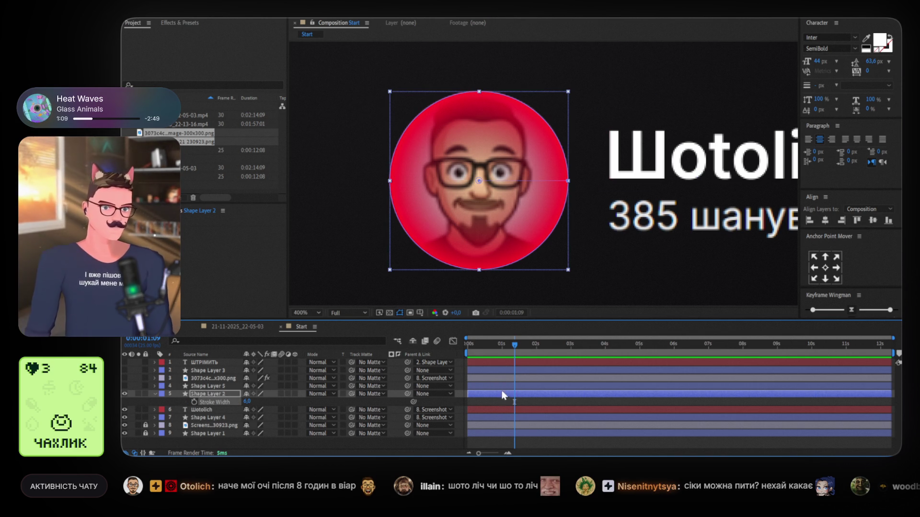
pyautogui.moveTo(501, 346); pyautogui.dragTo(492, 345)
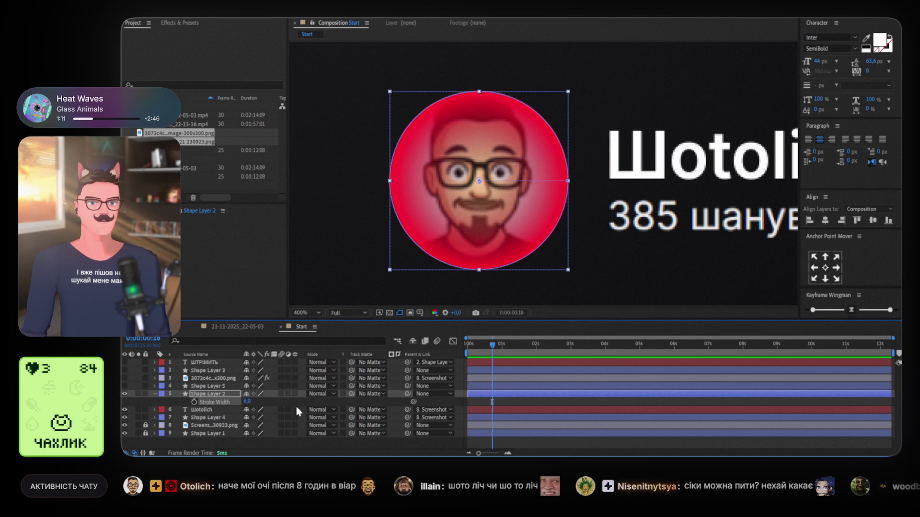
pyautogui.moveTo(125, 386); pyautogui.dragTo(125, 357)
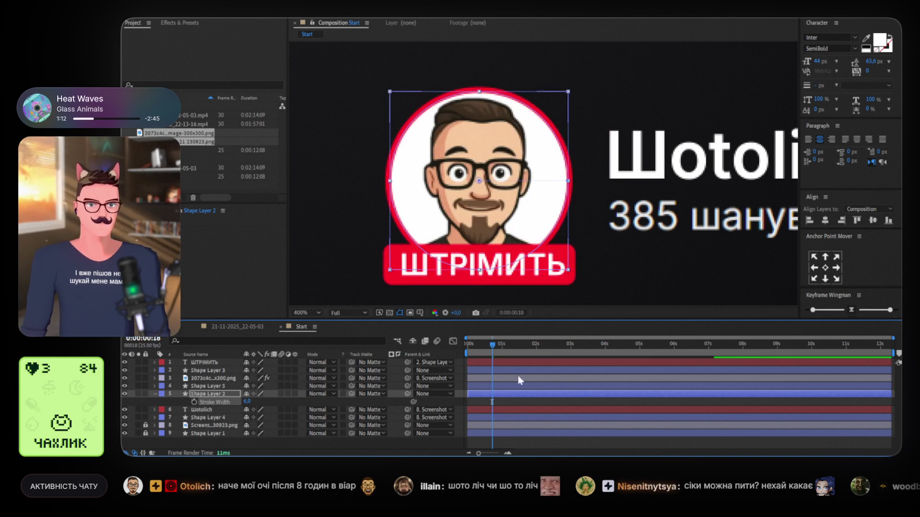
# Keyframe Shape Layer 2's Scale, growing the red circle to 162.3% at 0:00:01:15.
pyautogui.moveTo(499, 346)
pyautogui.mouseDown()
pyautogui.moveTo(474, 346)
pyautogui.moveTo(500, 345)
pyautogui.mouseUp()
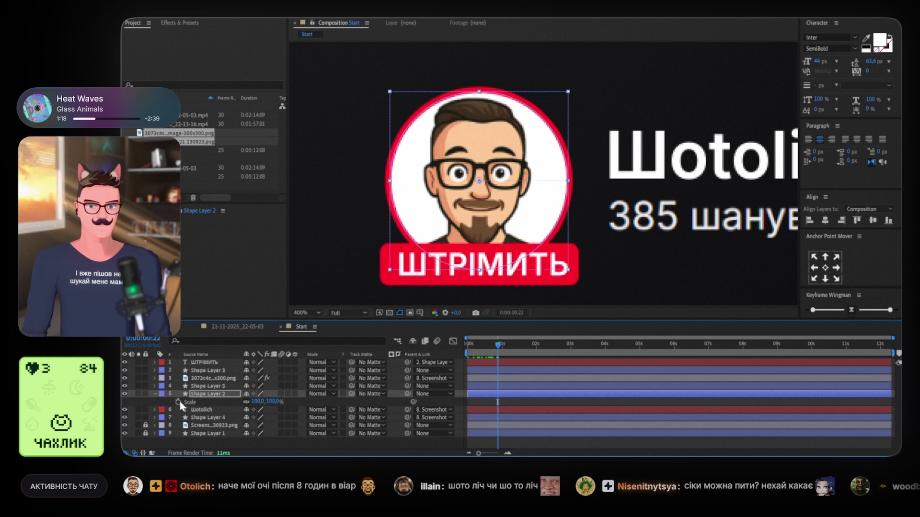
pyautogui.click(178, 402)
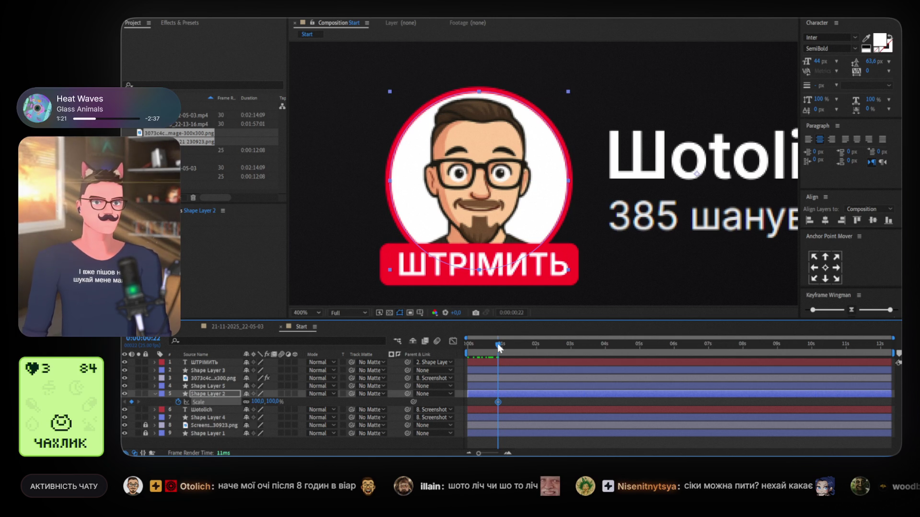
pyautogui.moveTo(502, 346); pyautogui.dragTo(523, 346)
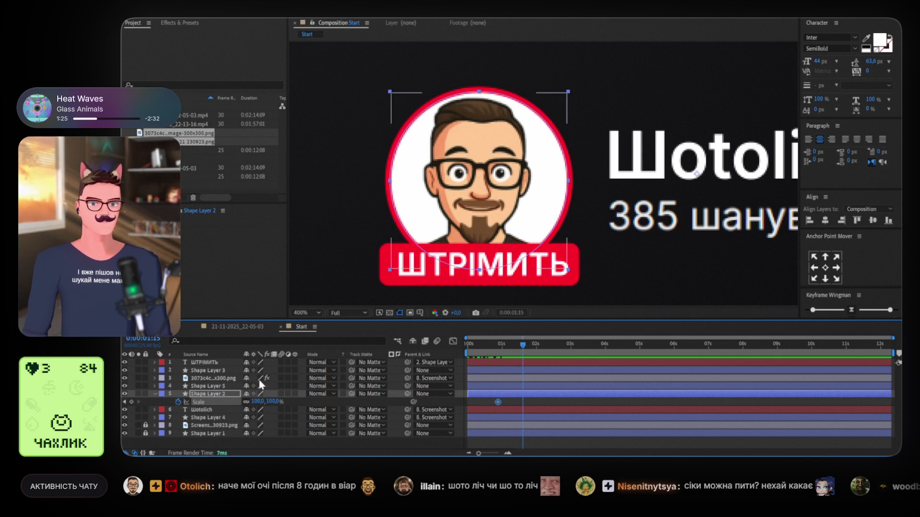
pyautogui.moveTo(259, 402); pyautogui.dragTo(279, 397)
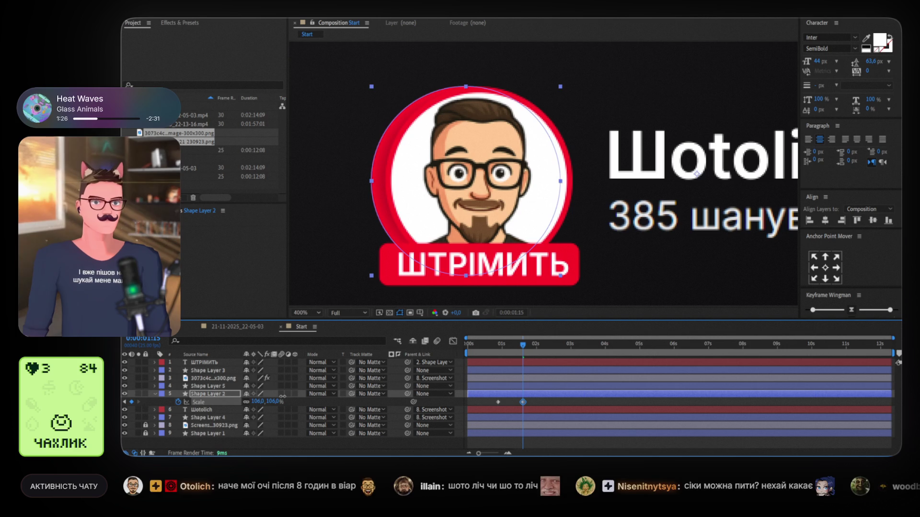
pyautogui.hotkey('ctrl', 'z')
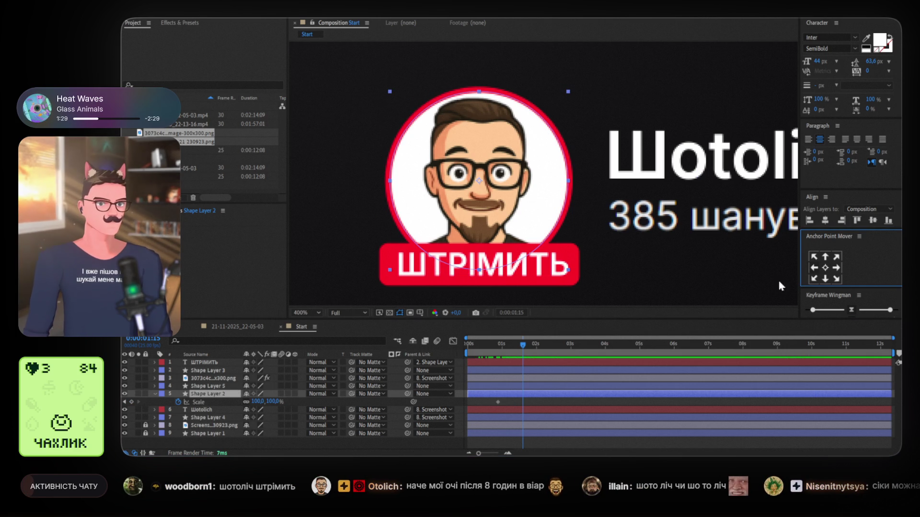
pyautogui.moveTo(261, 401); pyautogui.dragTo(293, 401)
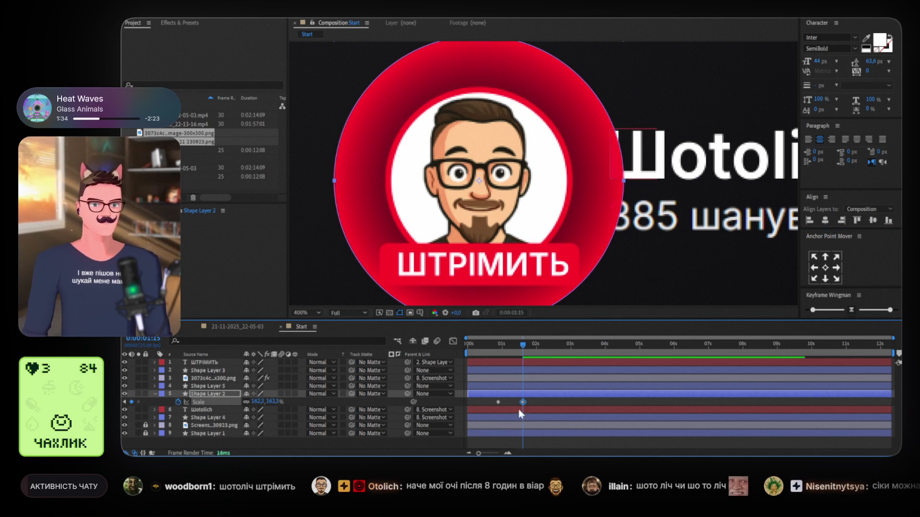
# Enable motion blur, ease the scale keyframes, and fade the circle's Opacity to 0%.
pyautogui.click(282, 394)
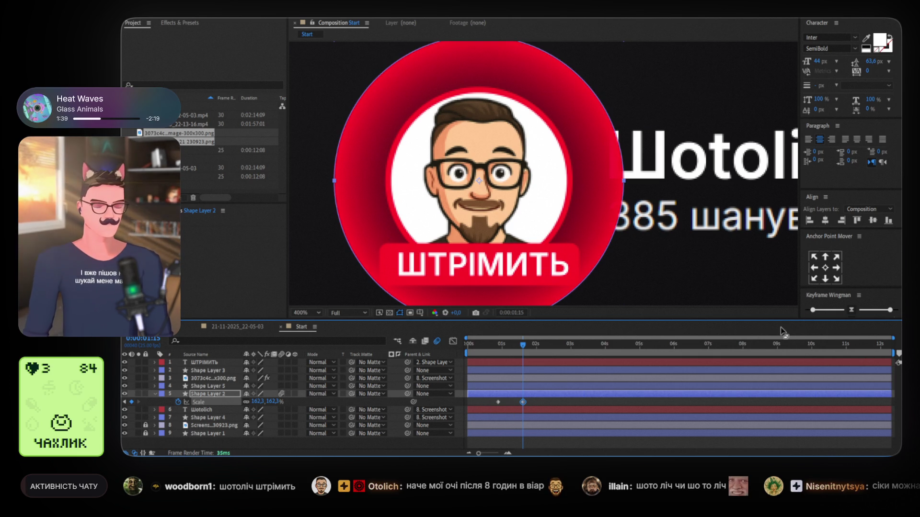
pyautogui.click(852, 312)
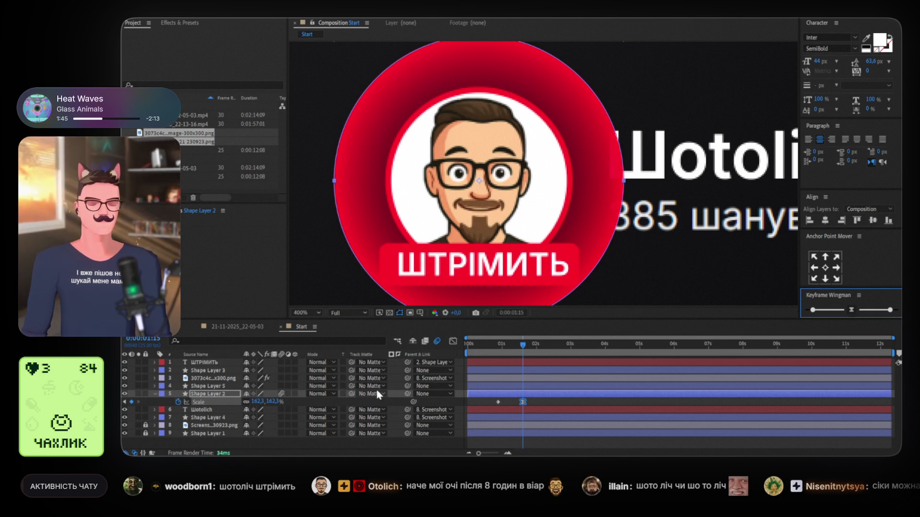
pyautogui.press('t')
pyautogui.moveTo(249, 403); pyautogui.dragTo(201, 402)
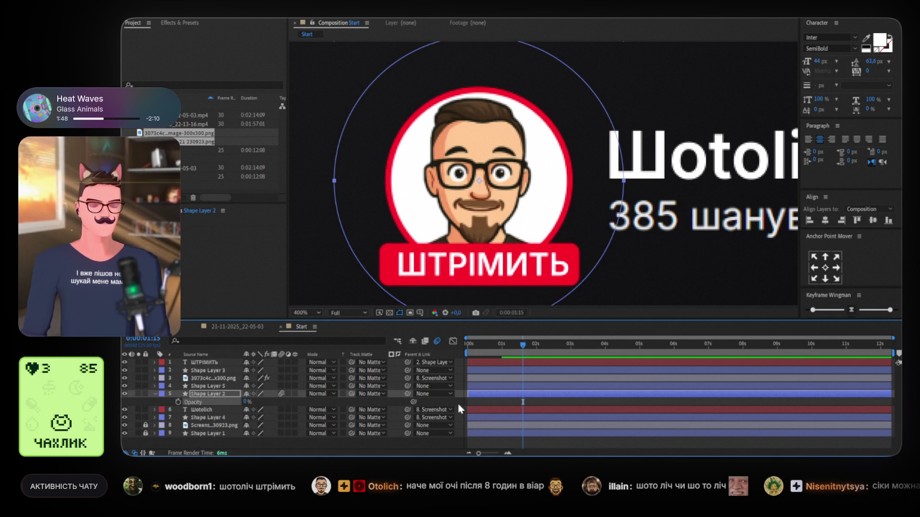
# Show the ring's Scale and Opacity and set its starting Opacity to 38%.
pyautogui.press('s')
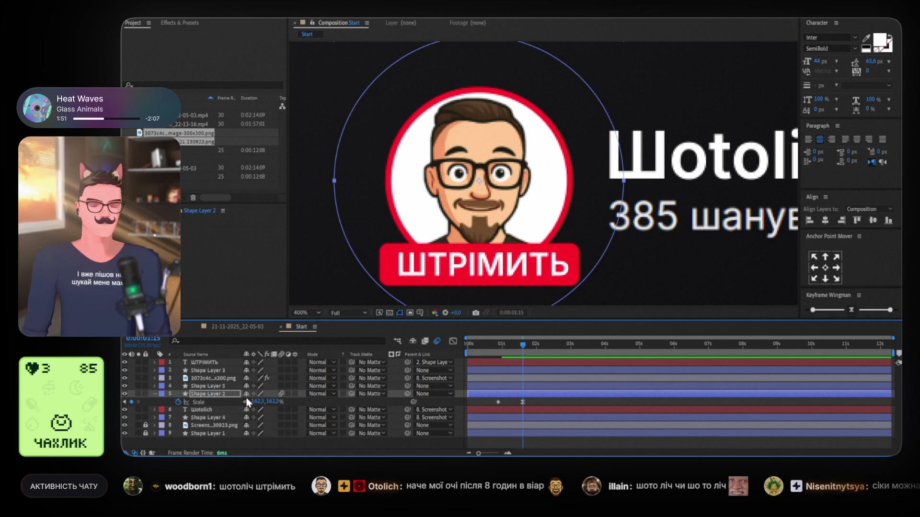
pyautogui.press('t')
pyautogui.hotkey('shift', 's')
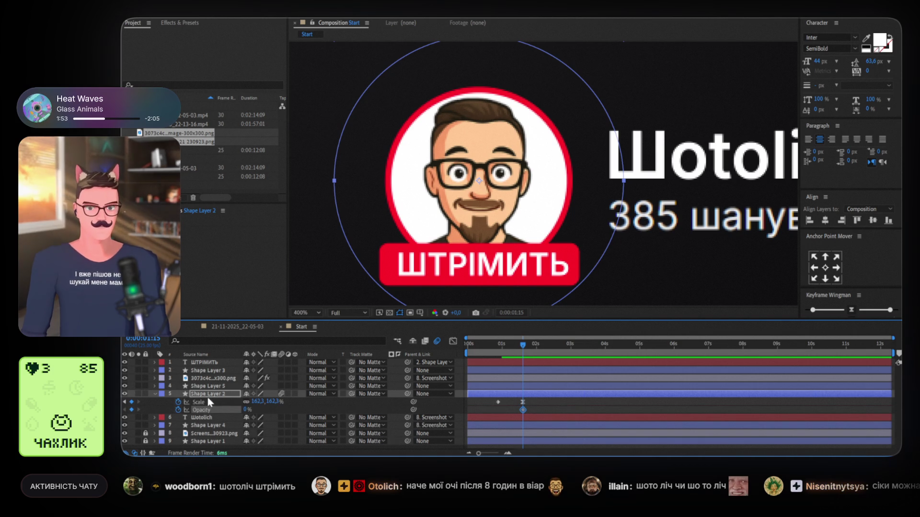
pyautogui.click(126, 402)
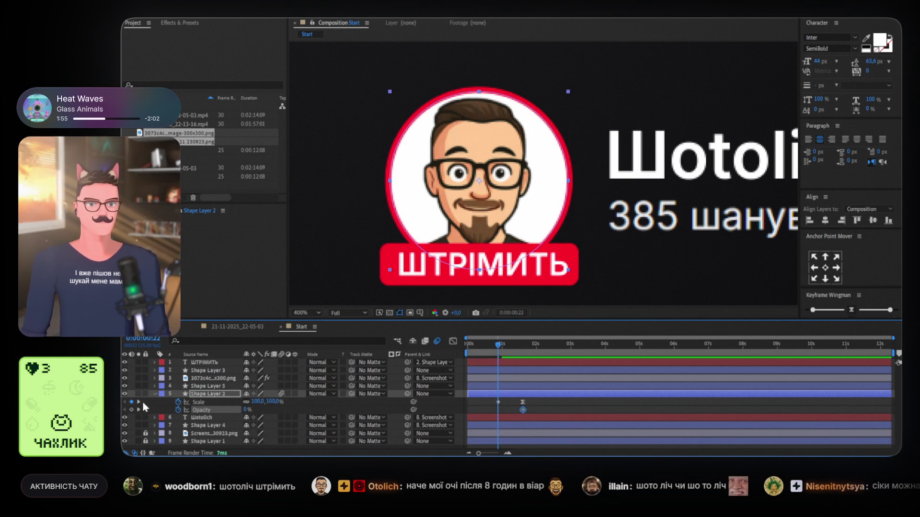
pyautogui.moveTo(246, 411); pyautogui.dragTo(264, 411)
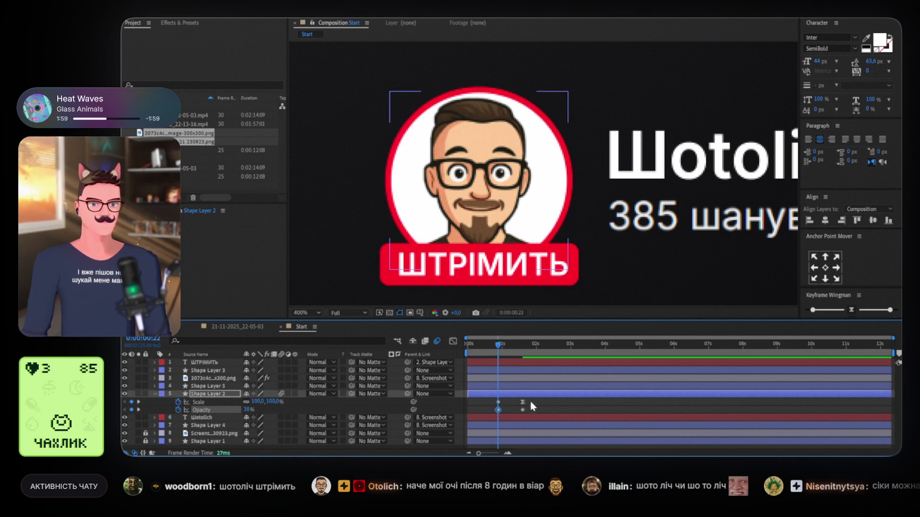
# Move the ring's end Scale and Opacity keyframes out to 0:00:02:11.
pyautogui.moveTo(533, 399); pyautogui.dragTo(513, 414)
pyautogui.click(852, 311)
pyautogui.press('space')
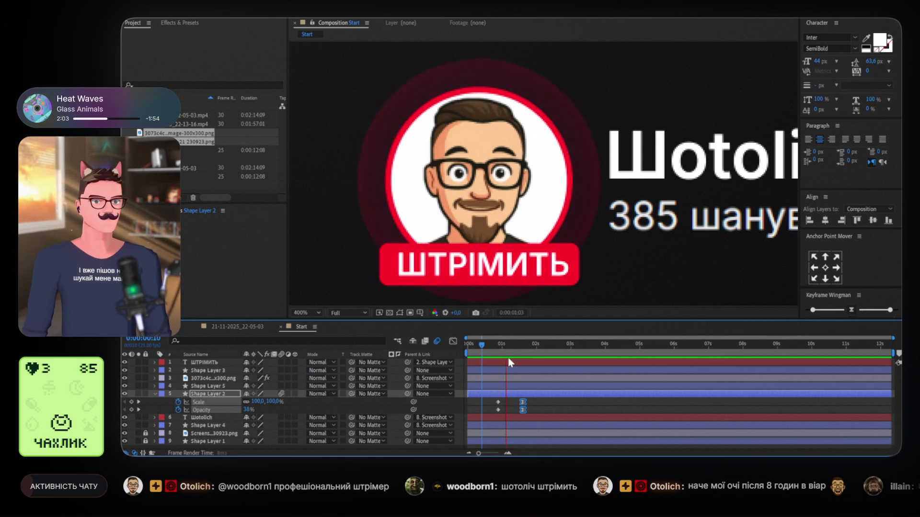
pyautogui.click(521, 346)
pyautogui.moveTo(521, 348); pyautogui.dragTo(552, 346)
pyautogui.moveTo(523, 402); pyautogui.dragTo(552, 402)
# Raise the ring's starting opacity toward 76% and preview the fading swell.
pyautogui.moveTo(519, 350); pyautogui.dragTo(499, 349)
pyautogui.click(478, 416)
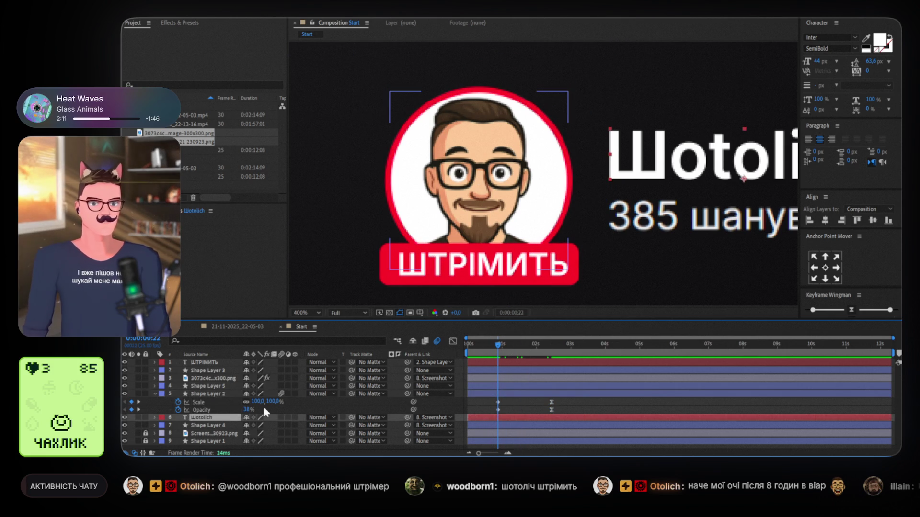
pyautogui.moveTo(249, 410); pyautogui.dragTo(260, 410)
pyautogui.click(513, 393)
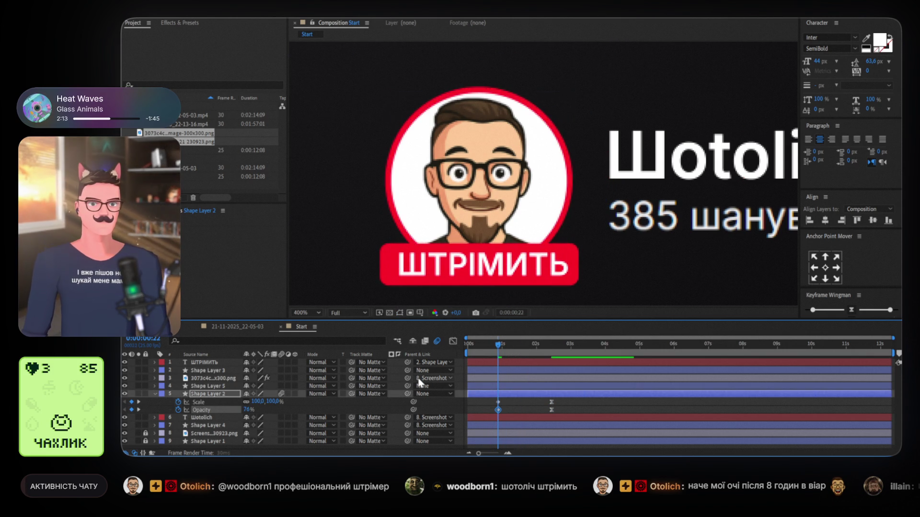
pyautogui.press('space')
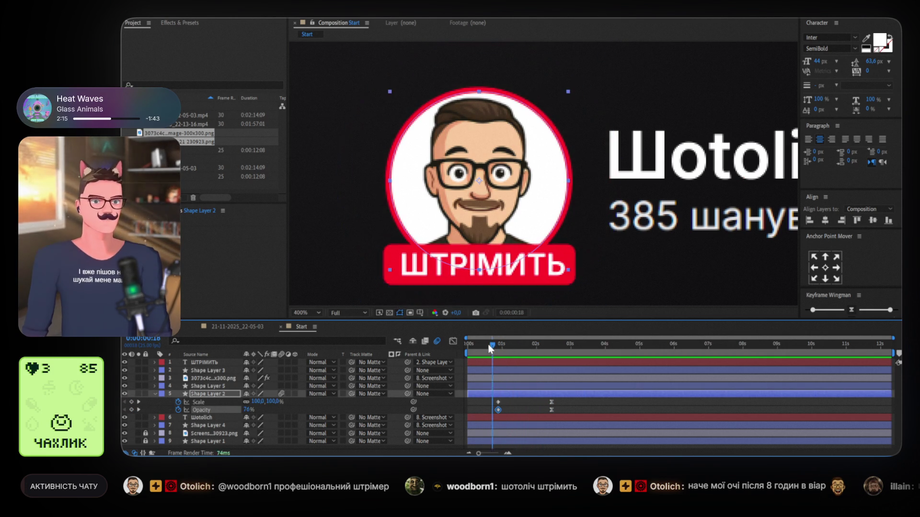
pyautogui.press('space')
pyautogui.click(556, 347)
pyautogui.moveTo(557, 348); pyautogui.dragTo(554, 348)
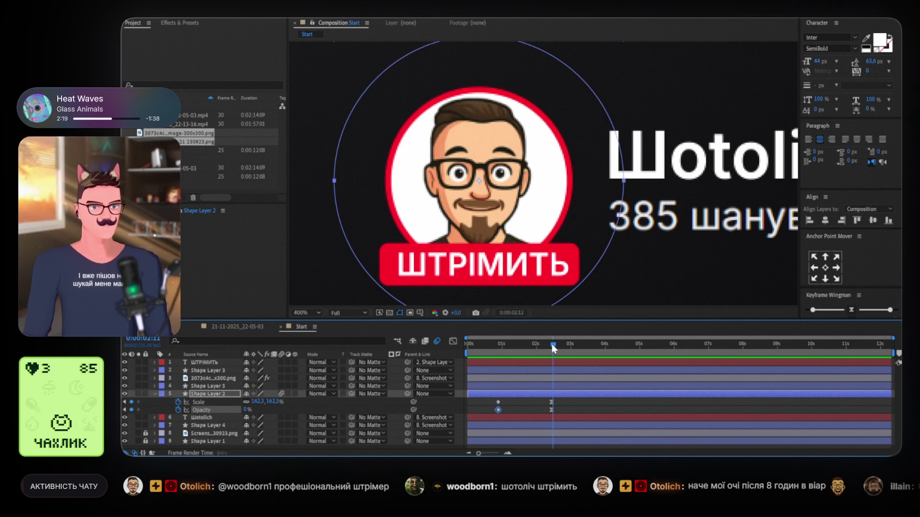
# Trim Shape Layer 2 to its fade, label it pink, and start it at 0:00:00:20.
pyautogui.hotkey('alt', ']')
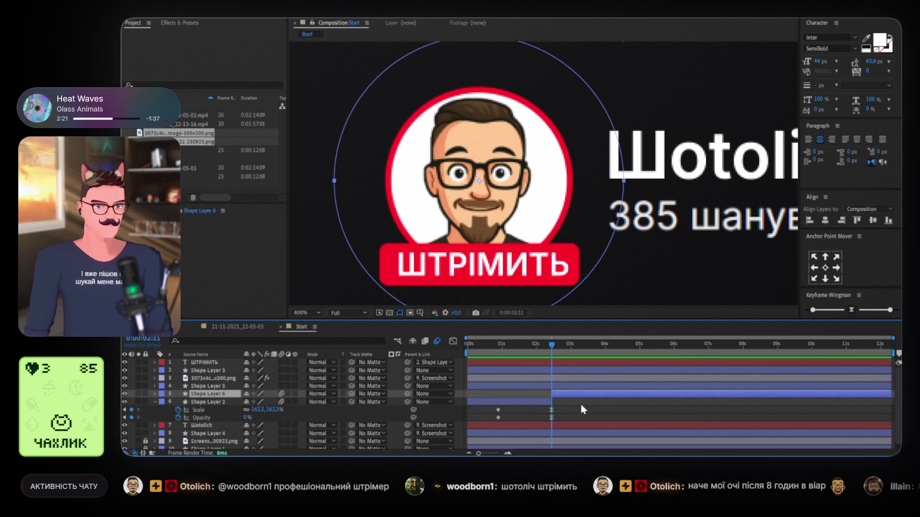
pyautogui.click(494, 343)
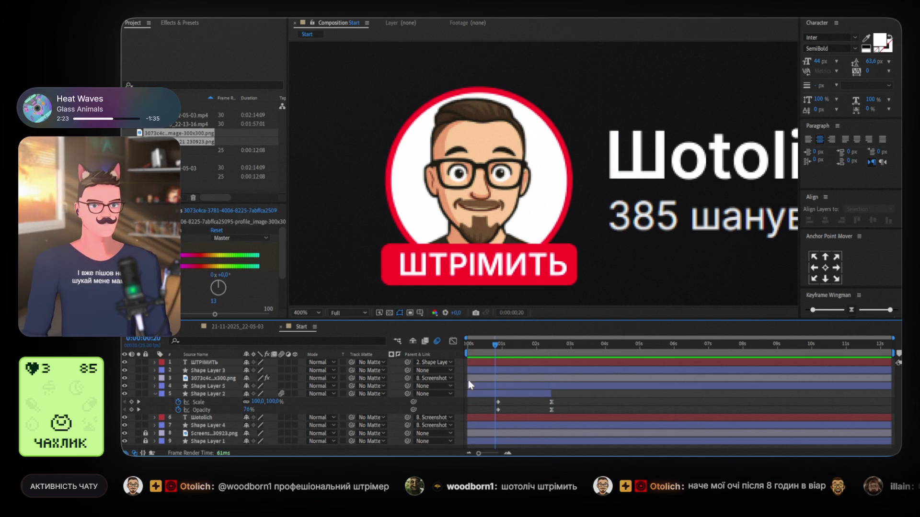
pyautogui.click(164, 396)
pyautogui.click(186, 357)
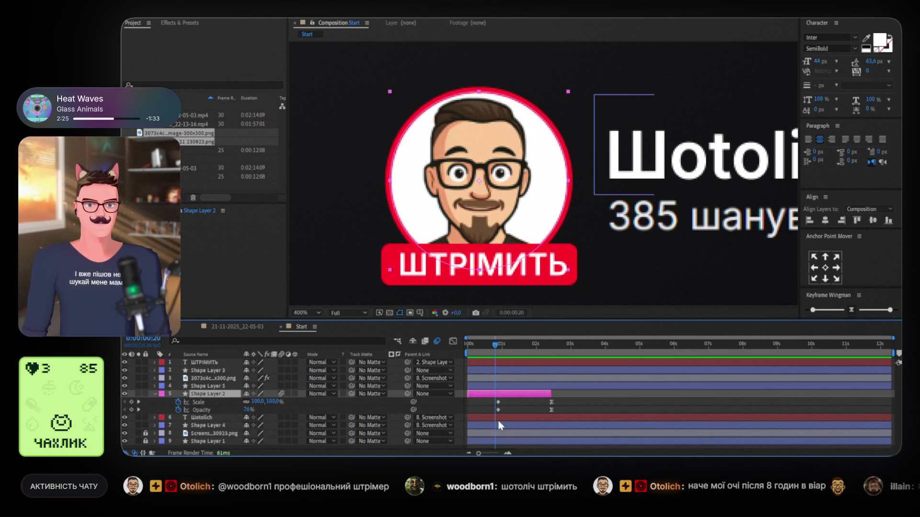
pyautogui.moveTo(467, 393); pyautogui.dragTo(496, 394)
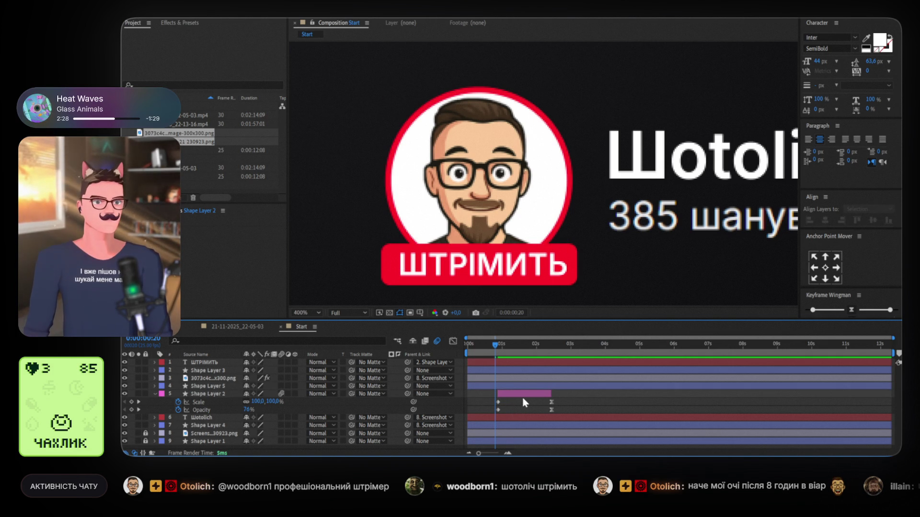
# Duplicate the ring twice, starting each copy ten frames after the previous one.
pyautogui.hotkey('ctrl', 'd')
pyautogui.moveTo(513, 394)
pyautogui.mouseDown()
pyautogui.moveTo(533, 392)
pyautogui.moveTo(516, 395)
pyautogui.mouseUp()
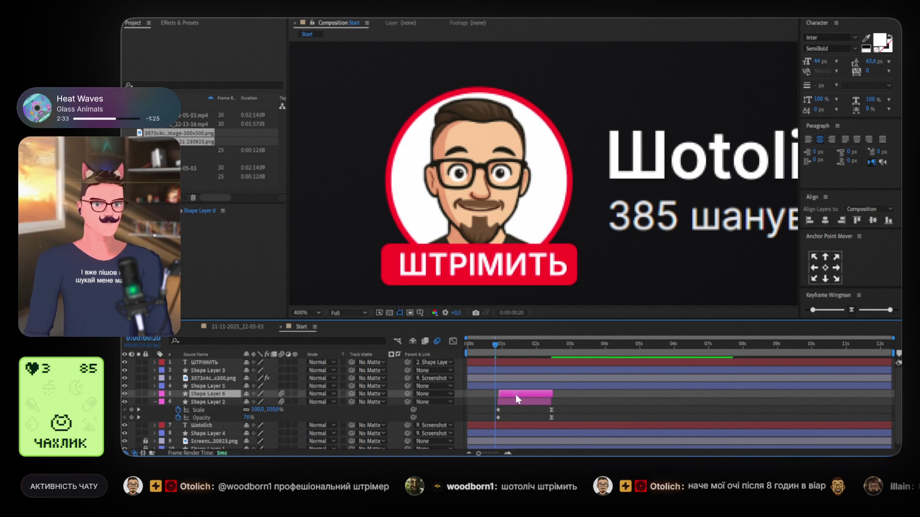
pyautogui.moveTo(496, 344); pyautogui.dragTo(498, 345)
pyautogui.hotkey('shift', 'pagedown')
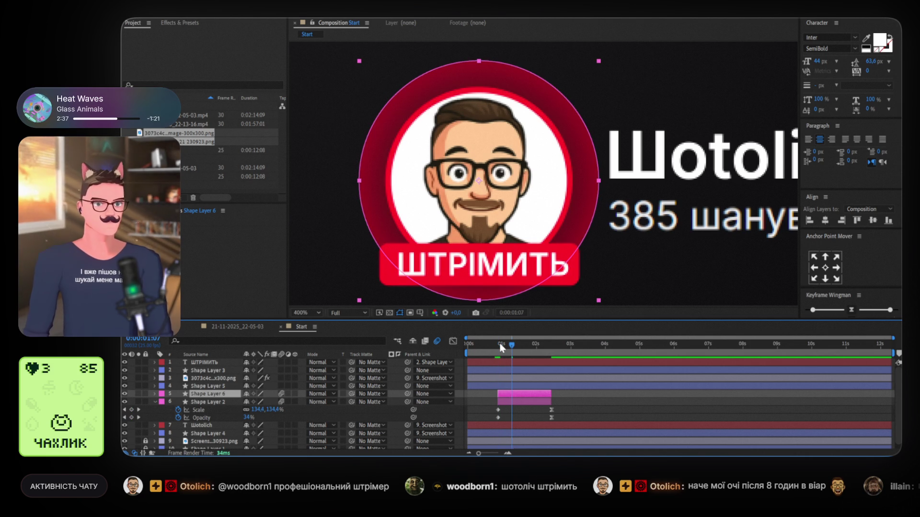
pyautogui.moveTo(519, 388); pyautogui.dragTo(533, 390)
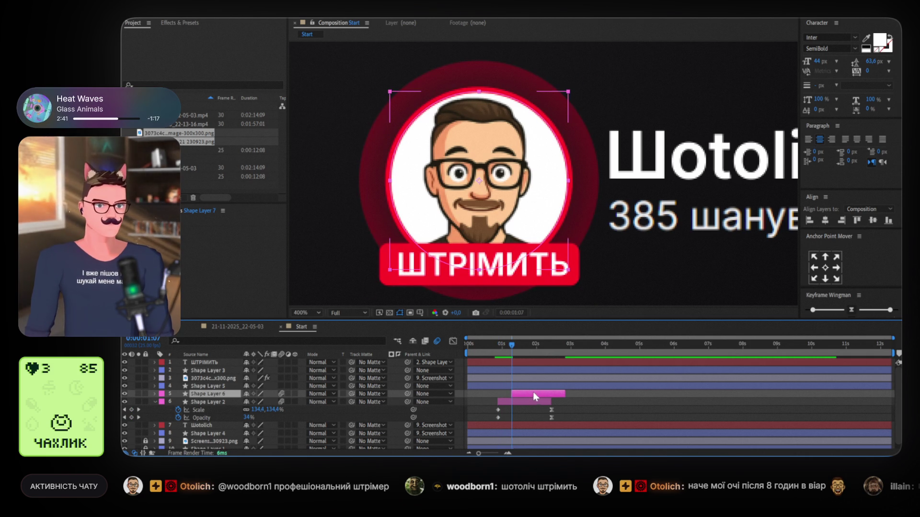
pyautogui.hotkey('ctrl', 'd')
pyautogui.hotkey('shift', 'pagedown')
pyautogui.moveTo(533, 393); pyautogui.dragTo(547, 392)
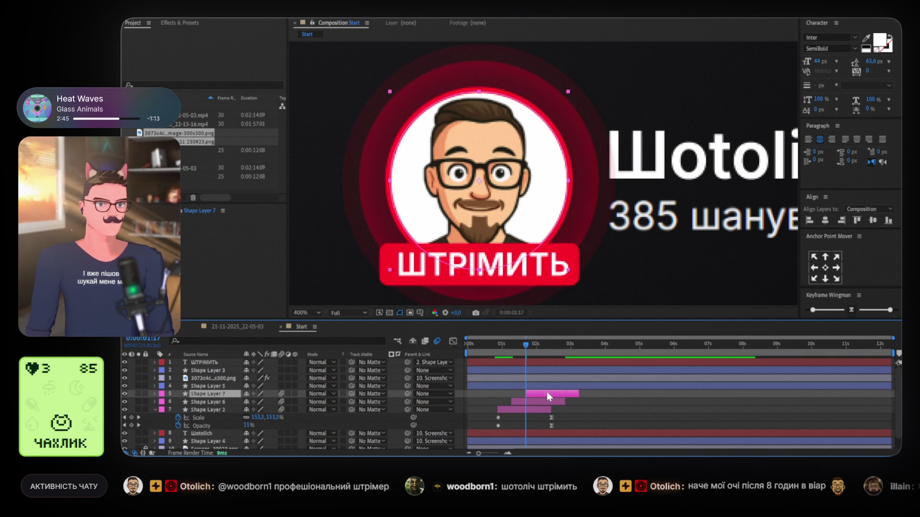
# Preview the staggered ring pulses from the beginning.
pyautogui.moveTo(529, 349); pyautogui.dragTo(459, 346)
pyautogui.press('space')
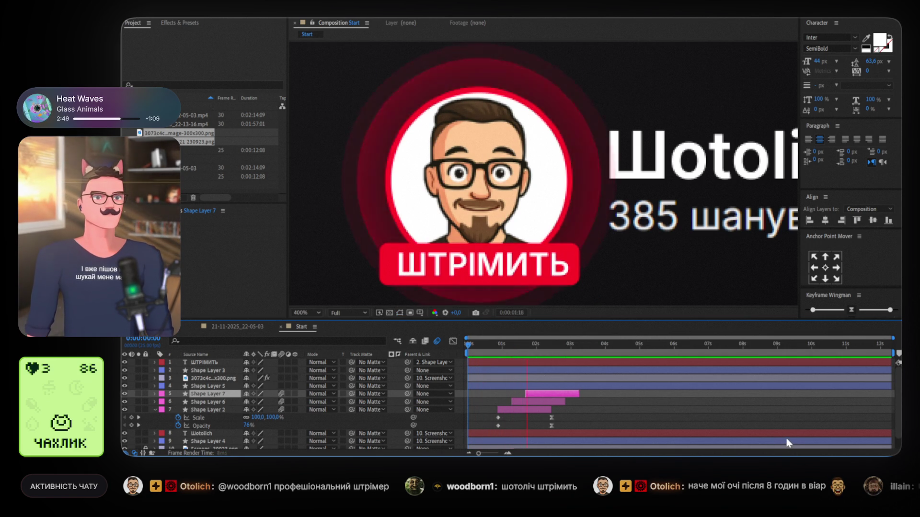
pyautogui.press('space')
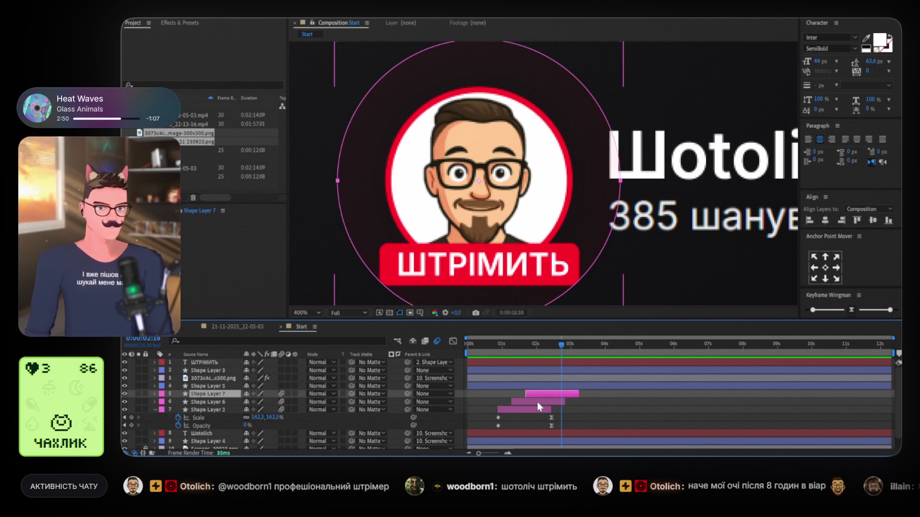
# Respace Shape Layers 6 and 7 further apart in time and preview the pulses again.
pyautogui.moveTo(508, 345); pyautogui.dragTo(501, 345)
pyautogui.press('pageup')
pyautogui.press('pageup')
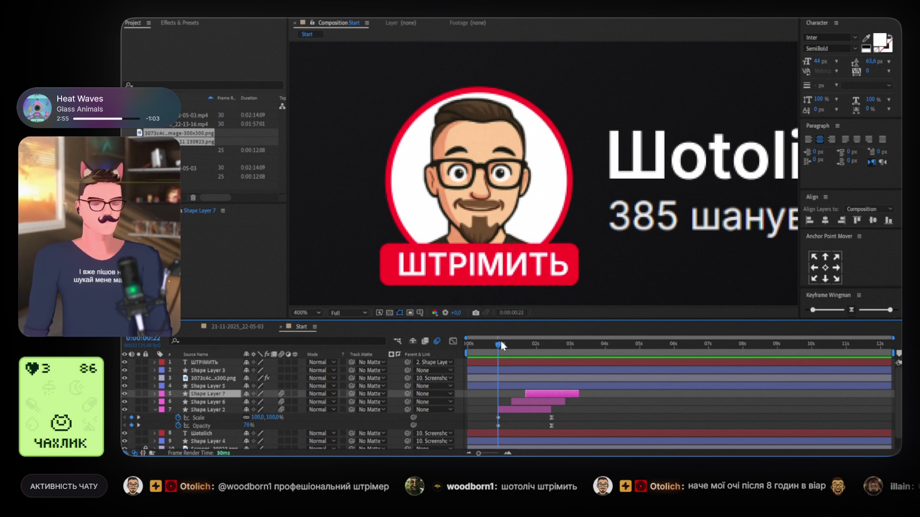
pyautogui.hotkey('shift', 'pagedown')
pyautogui.hotkey('shift', 'pagedown')
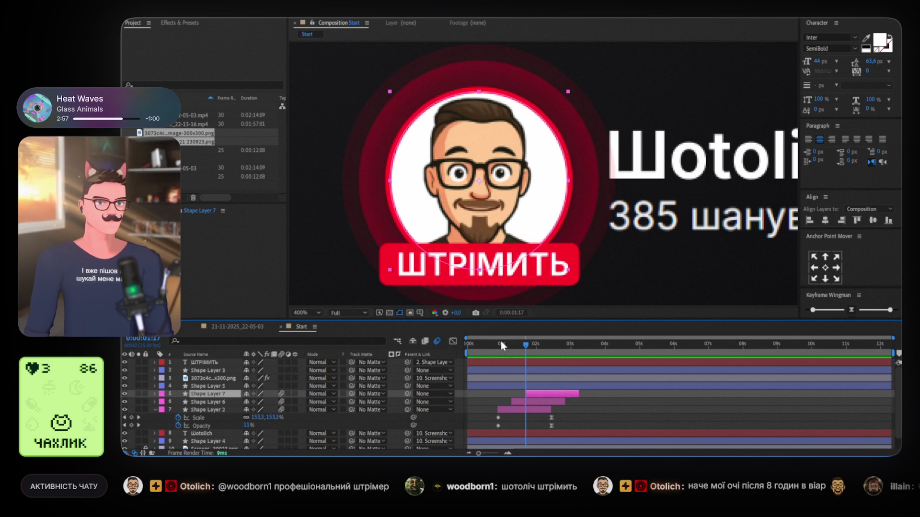
pyautogui.hotkey('shift', 'pagedown')
pyautogui.moveTo(532, 402); pyautogui.dragTo(557, 406)
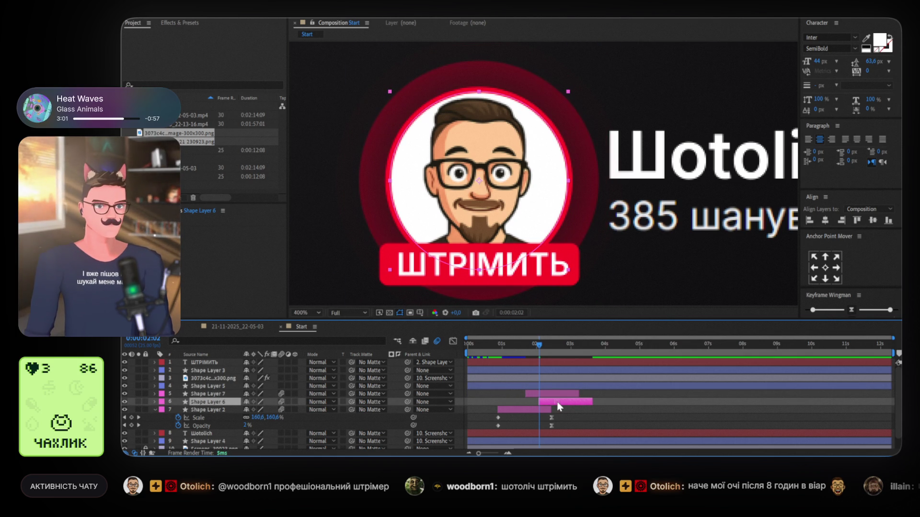
pyautogui.hotkey('shift', 'pagedown')
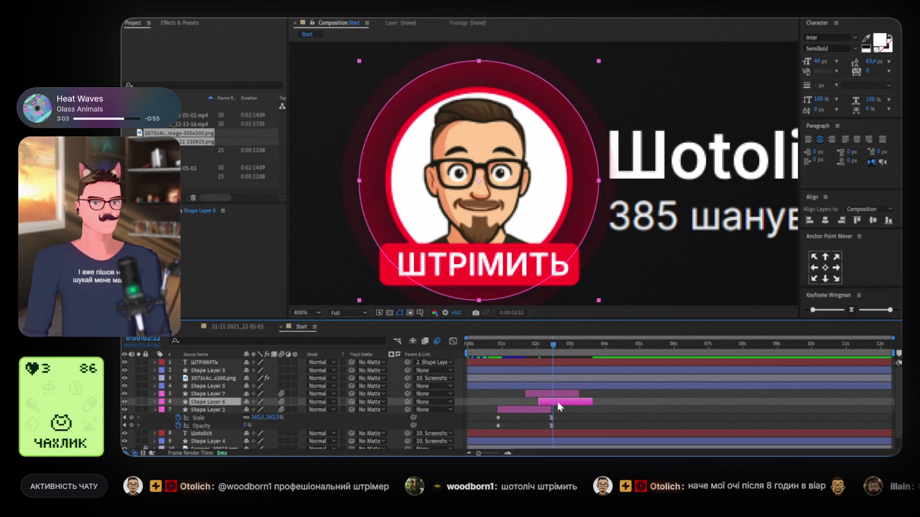
pyautogui.hotkey('shift', 'pagedown')
pyautogui.hotkey('shift', 'pagedown')
pyautogui.moveTo(559, 395)
pyautogui.mouseDown()
pyautogui.moveTo(637, 395)
pyautogui.moveTo(594, 395)
pyautogui.moveTo(614, 395)
pyautogui.mouseUp()
pyautogui.press('space')
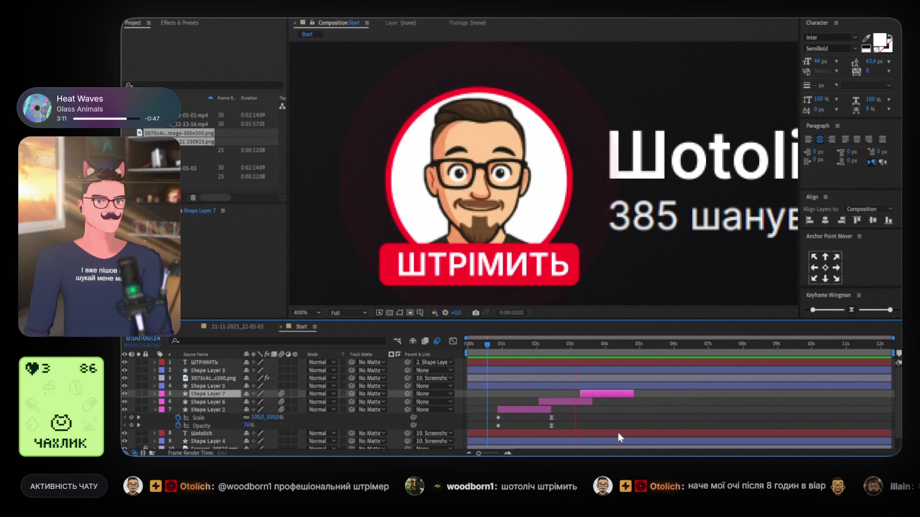
pyautogui.scroll(-2, 527, 230)
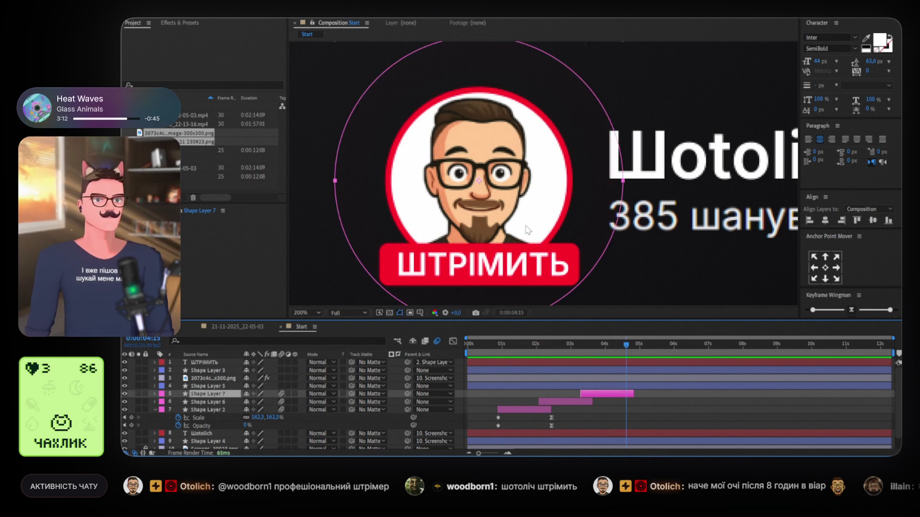
# Pan to the whole profile card, replay the preview, then return to the timeline start.
pyautogui.scroll(-2, 527, 230)
pyautogui.moveTo(655, 226); pyautogui.dragTo(613, 237)
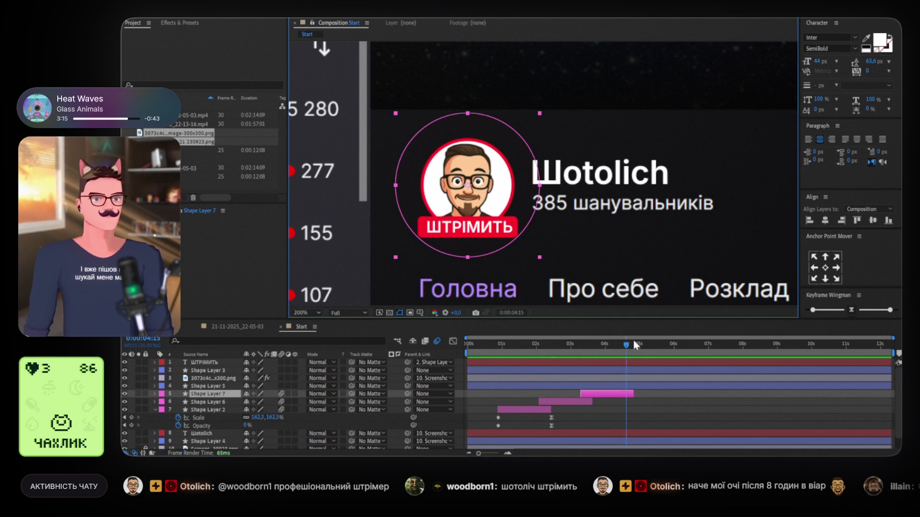
pyautogui.press('space')
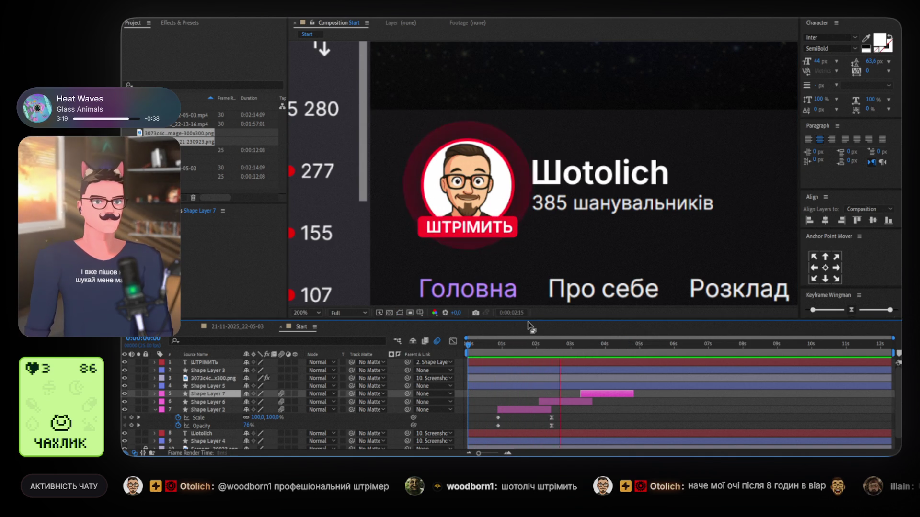
pyautogui.press('space')
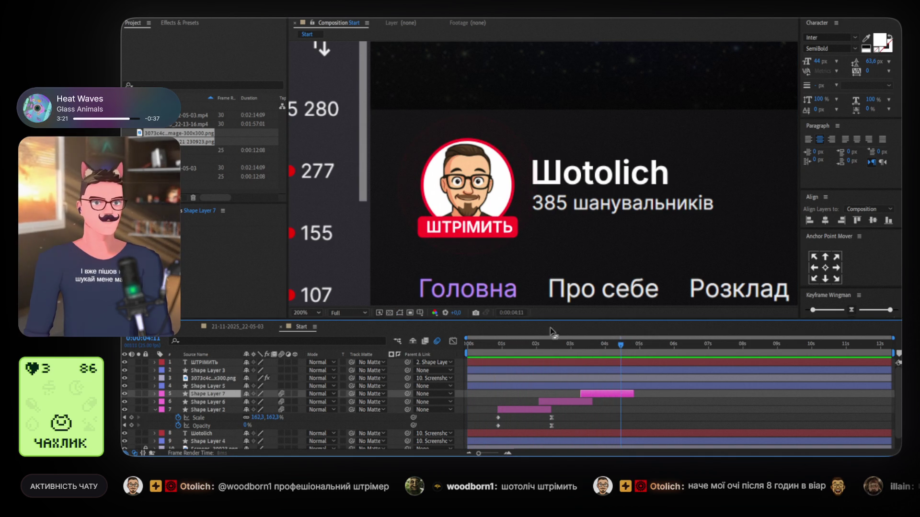
pyautogui.moveTo(577, 351); pyautogui.dragTo(461, 340)
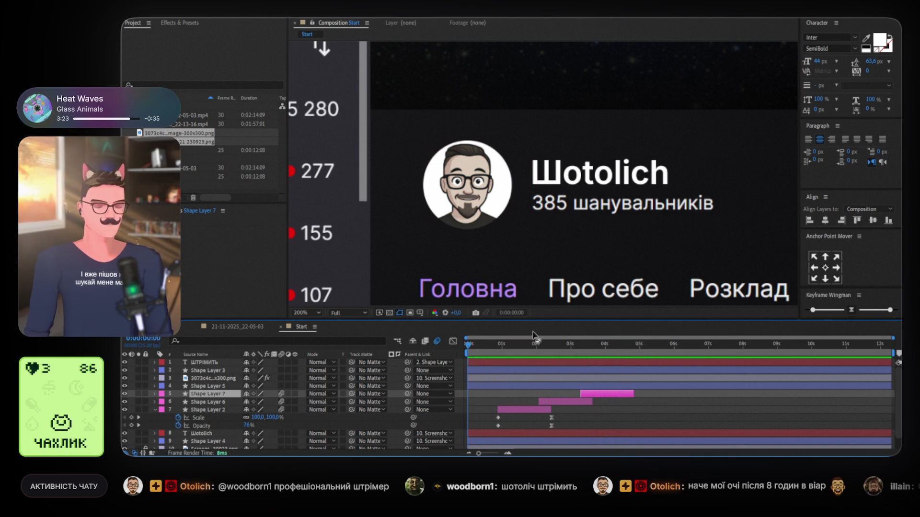
# Parent the ring, glow copies and ШТРІМИТЬ bar to the Screenshot layer, then lock layers 1–9.
pyautogui.click(154, 409)
pyautogui.click(206, 362)
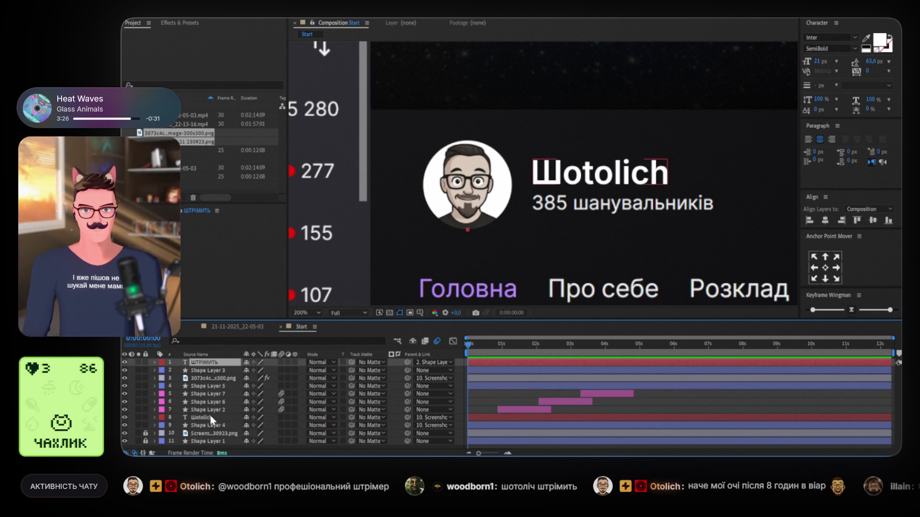
pyautogui.keyDown('shift'); pyautogui.click(209, 419); pyautogui.keyUp('shift')
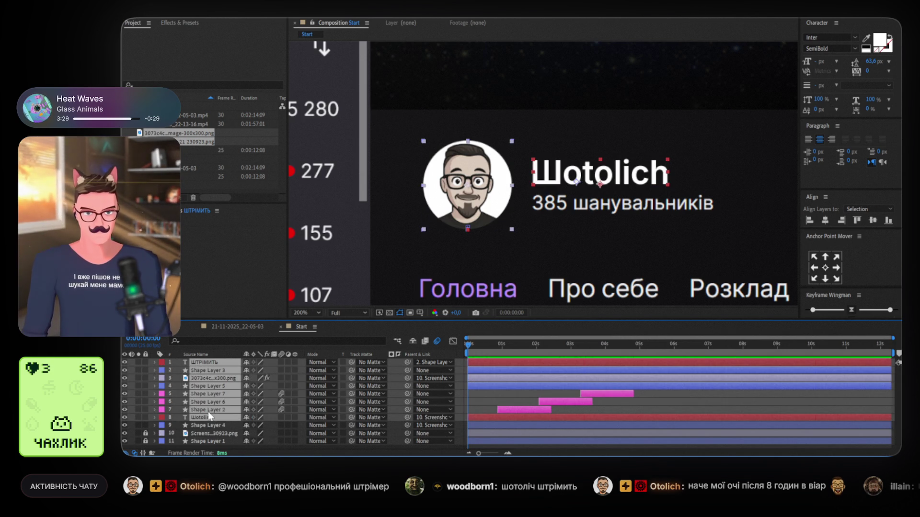
pyautogui.keyDown('ctrl'); pyautogui.click(209, 379); pyautogui.keyUp('ctrl')
pyautogui.keyDown('ctrl'); pyautogui.click(213, 363); pyautogui.keyUp('ctrl')
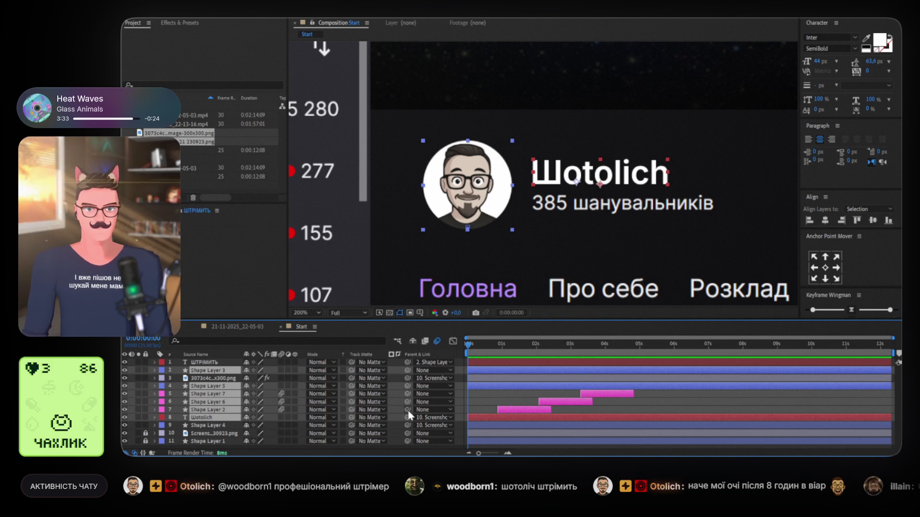
pyautogui.keyDown('ctrl'); pyautogui.click(218, 418); pyautogui.keyUp('ctrl')
pyautogui.moveTo(406, 409); pyautogui.dragTo(206, 434)
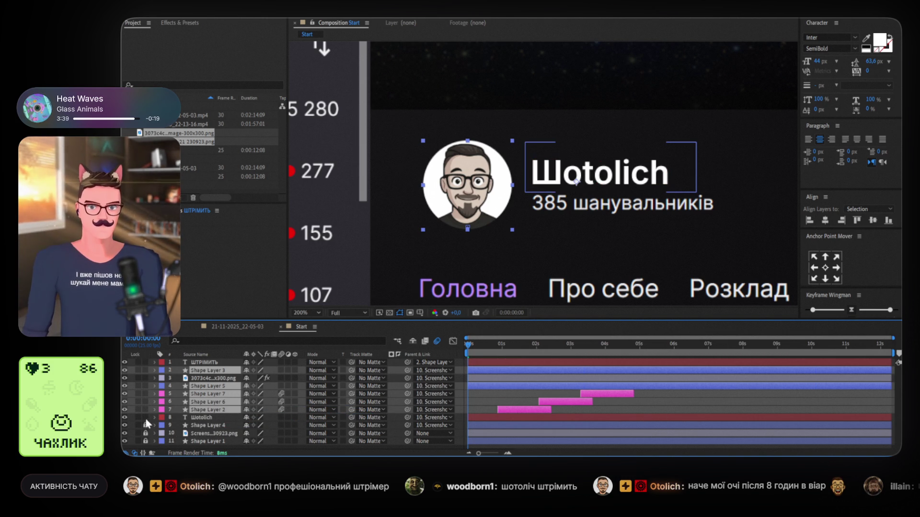
pyautogui.moveTo(145, 424); pyautogui.dragTo(146, 362)
pyautogui.click(214, 434)
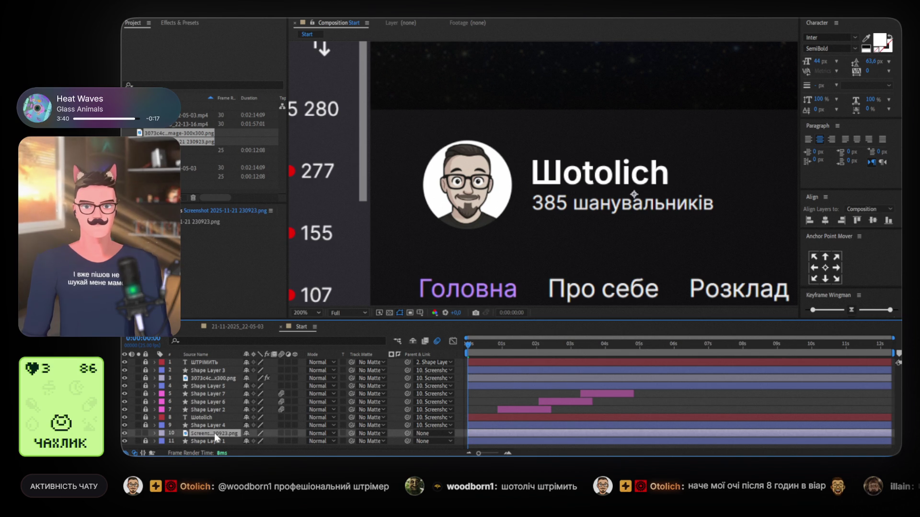
# Fit the comp in the viewer and nudge the screenshot slightly right, up, then back left.
pyautogui.hotkey('alt', '/')
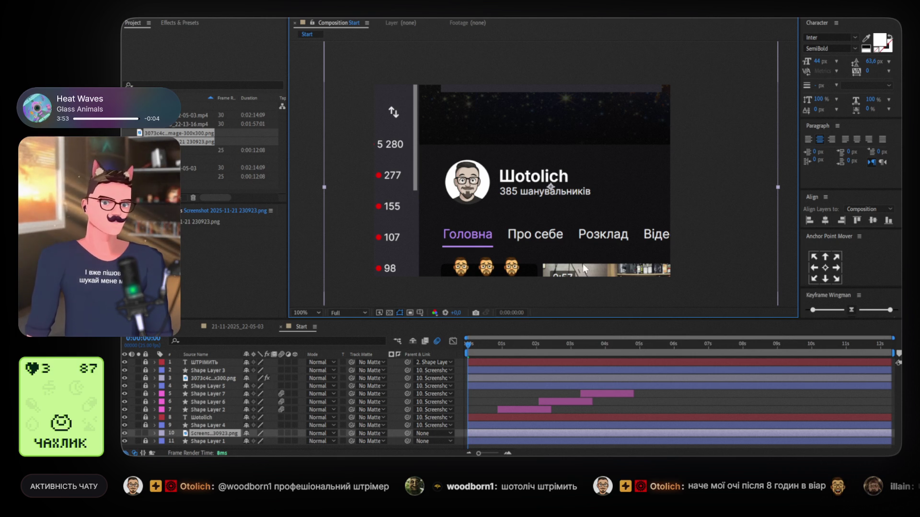
pyautogui.moveTo(484, 344); pyautogui.dragTo(450, 346)
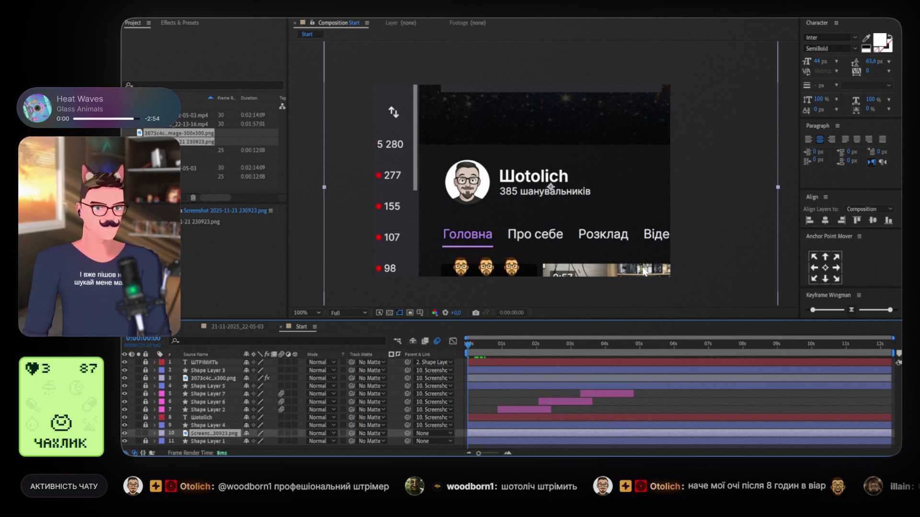
pyautogui.moveTo(745, 192)
pyautogui.mouseDown()
pyautogui.moveTo(754, 191)
pyautogui.moveTo(731, 196)
pyautogui.mouseUp()
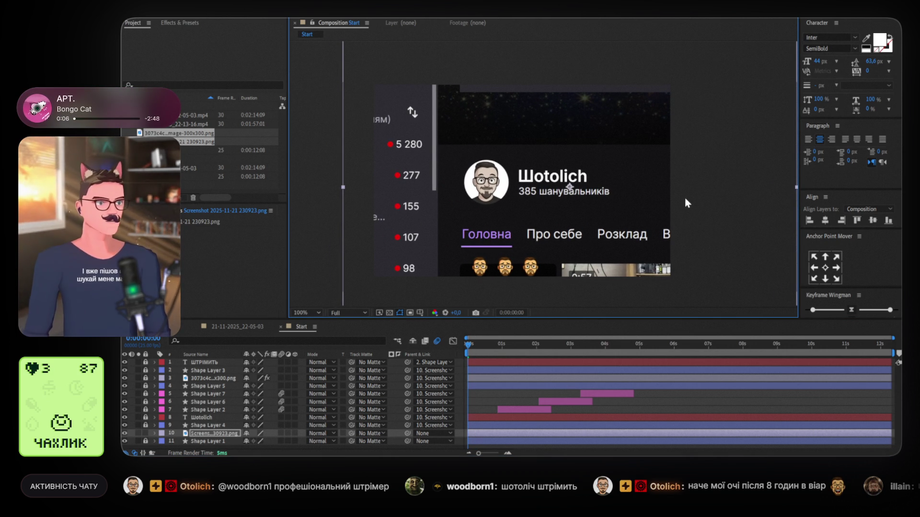
pyautogui.moveTo(656, 197); pyautogui.dragTo(645, 196)
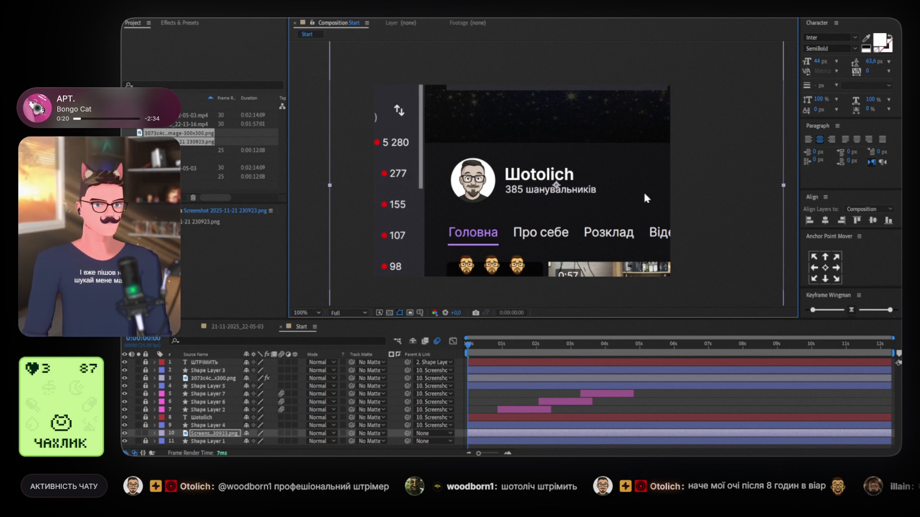
# Key the screenshot's Position (270, 263) and Scale 93% at 0:00, then scrub to two seconds.
pyautogui.click(556, 185)
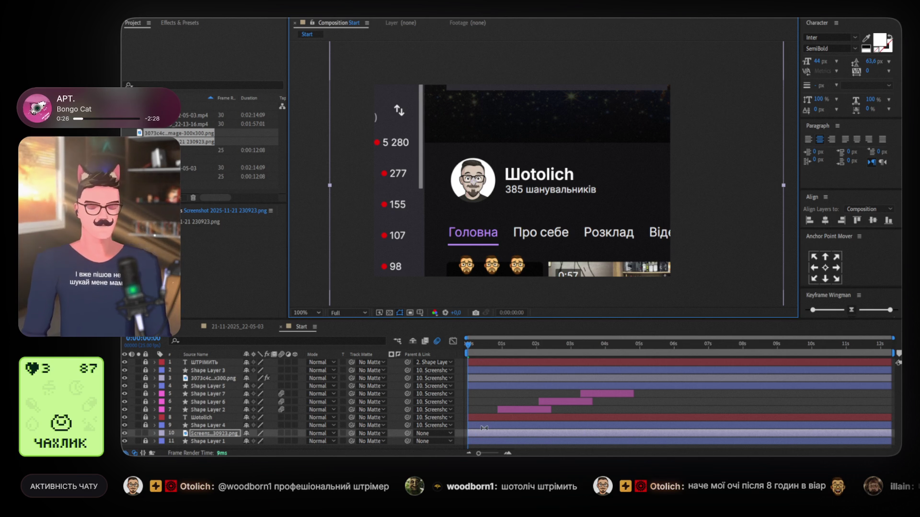
pyautogui.press('s')
pyautogui.click(178, 442)
pyautogui.press('p')
pyautogui.click(178, 441)
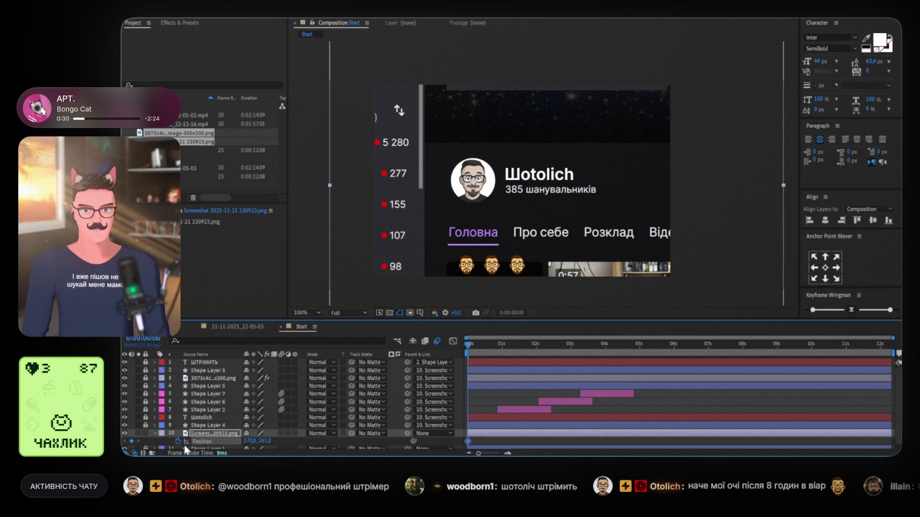
pyautogui.press('t')
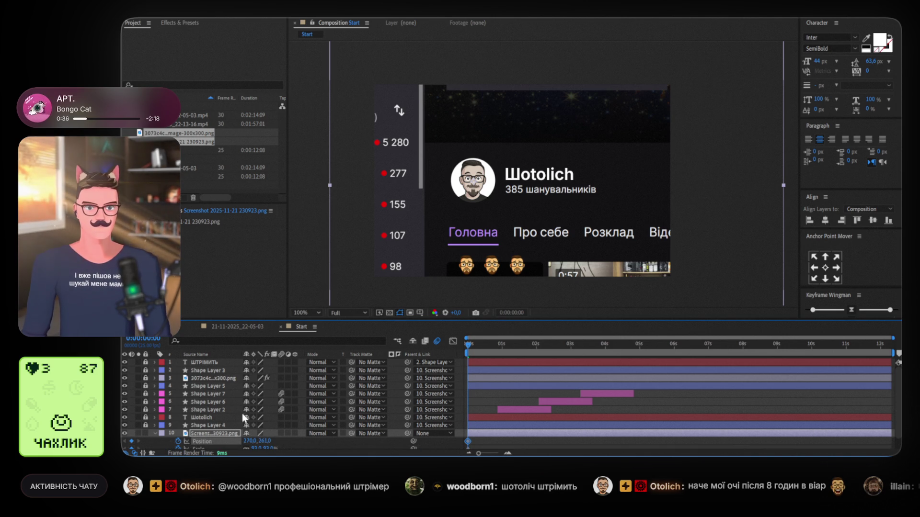
pyautogui.press('u')
pyautogui.moveTo(468, 347); pyautogui.dragTo(486, 348)
pyautogui.moveTo(490, 348)
pyautogui.mouseDown()
pyautogui.moveTo(498, 349)
pyautogui.moveTo(450, 349)
pyautogui.moveTo(501, 352)
pyautogui.moveTo(462, 354)
pyautogui.mouseUp()
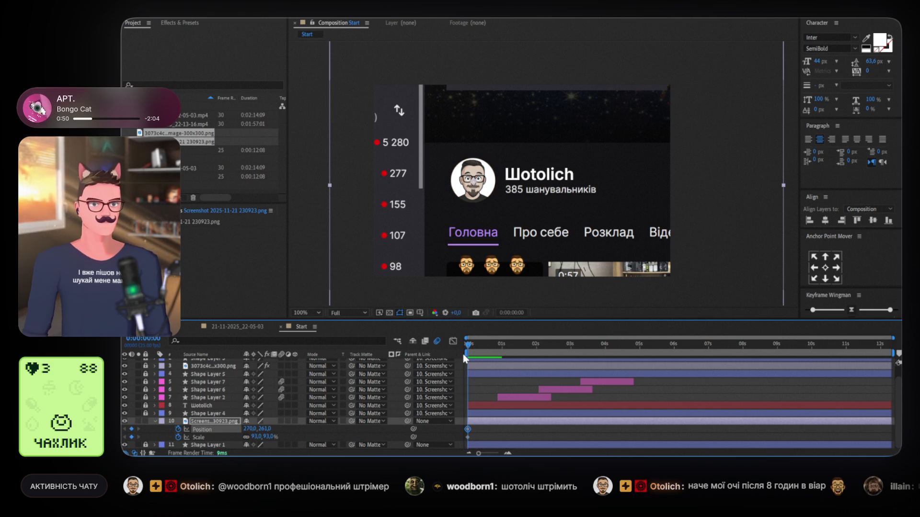
pyautogui.moveTo(462, 354); pyautogui.dragTo(537, 363)
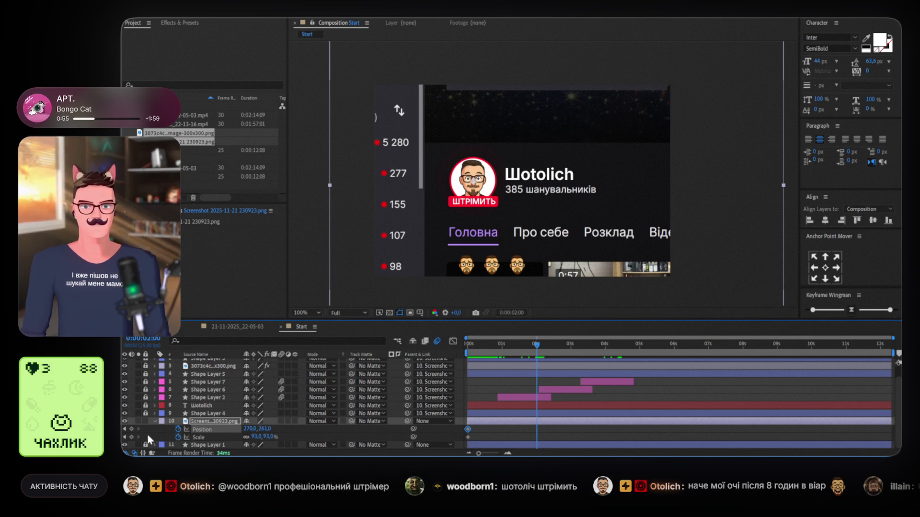
# At two seconds, scale the screenshot to about 203% and position it to centre the avatar.
pyautogui.click(262, 433)
pyautogui.write('129')
pyautogui.press('Return')
pyautogui.moveTo(276, 437); pyautogui.dragTo(302, 437)
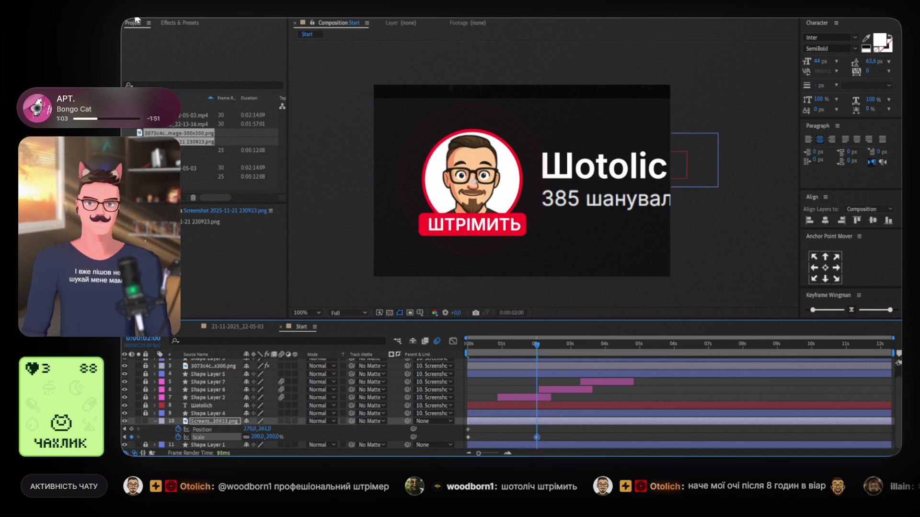
pyautogui.moveTo(509, 253); pyautogui.dragTo(558, 259)
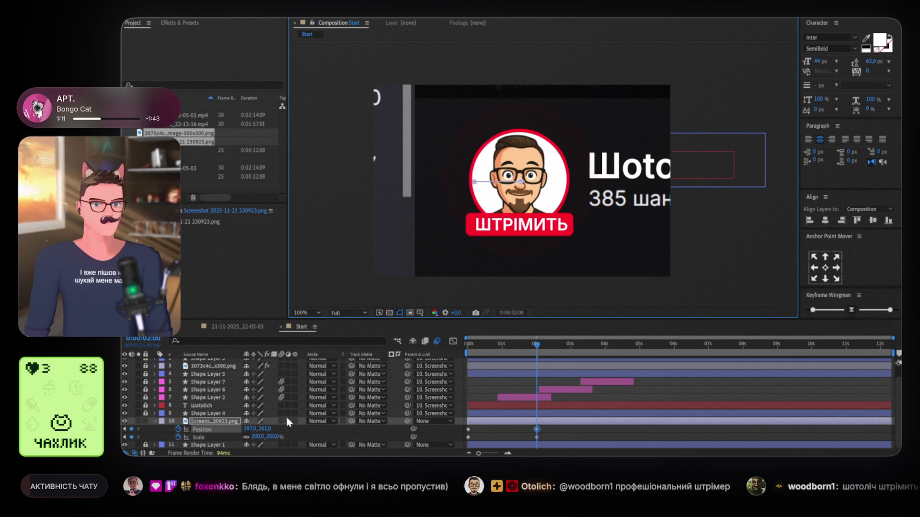
pyautogui.moveTo(260, 437); pyautogui.dragTo(279, 435)
pyautogui.click(541, 258)
pyautogui.press('Up')
pyautogui.press('Up')
pyautogui.press('Right')
pyautogui.press('Right')
pyautogui.press('Right')
pyautogui.press('Right')
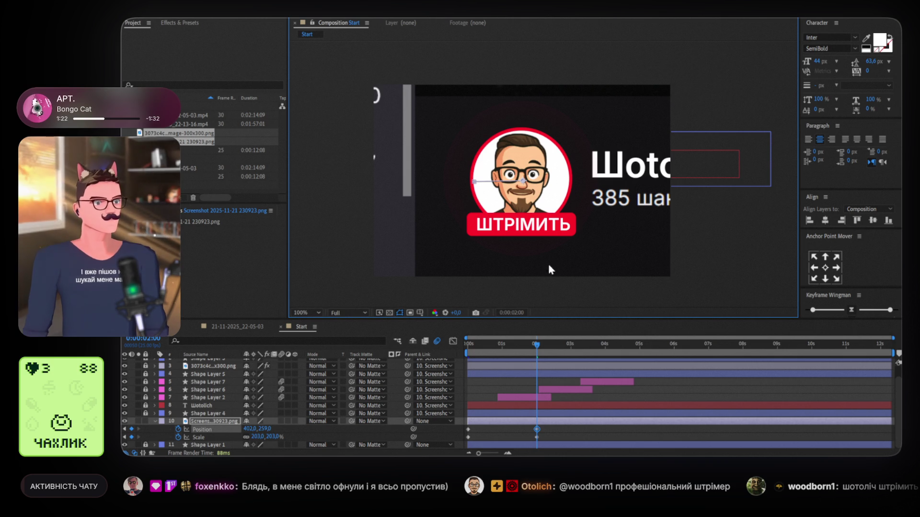
# Ease the two-second zoom keyframes to 80 influence and preview the zoom from the start.
pyautogui.moveTo(544, 424); pyautogui.dragTo(534, 440)
pyautogui.click(852, 310)
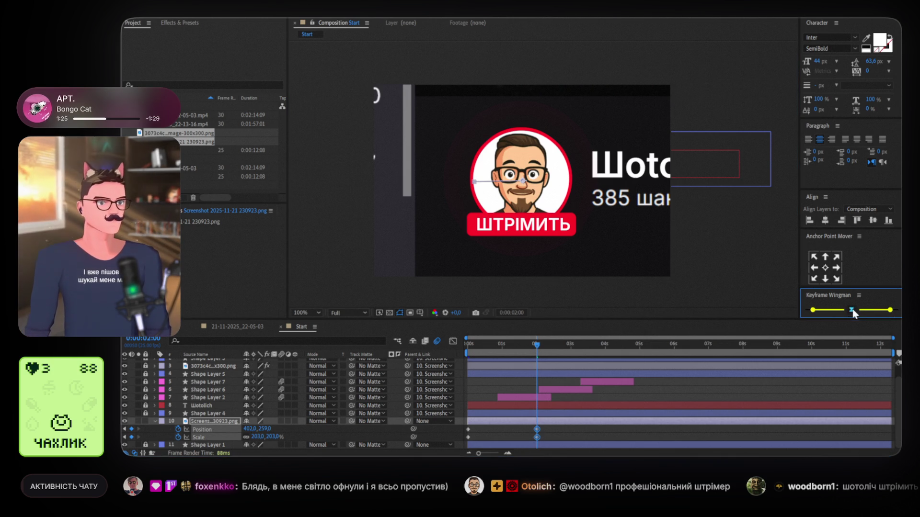
pyautogui.moveTo(852, 287)
pyautogui.mouseDown()
pyautogui.moveTo(848, 254)
pyautogui.moveTo(847, 278)
pyautogui.mouseUp()
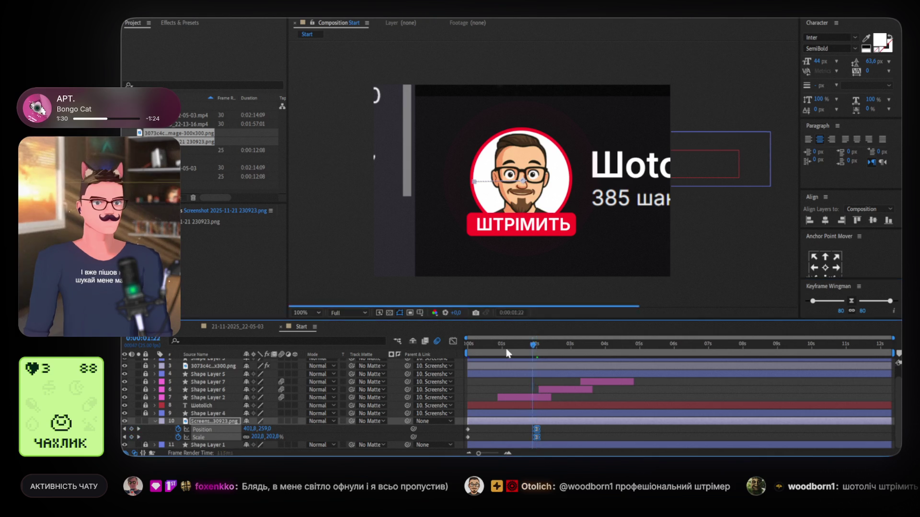
pyautogui.moveTo(524, 346); pyautogui.dragTo(467, 346)
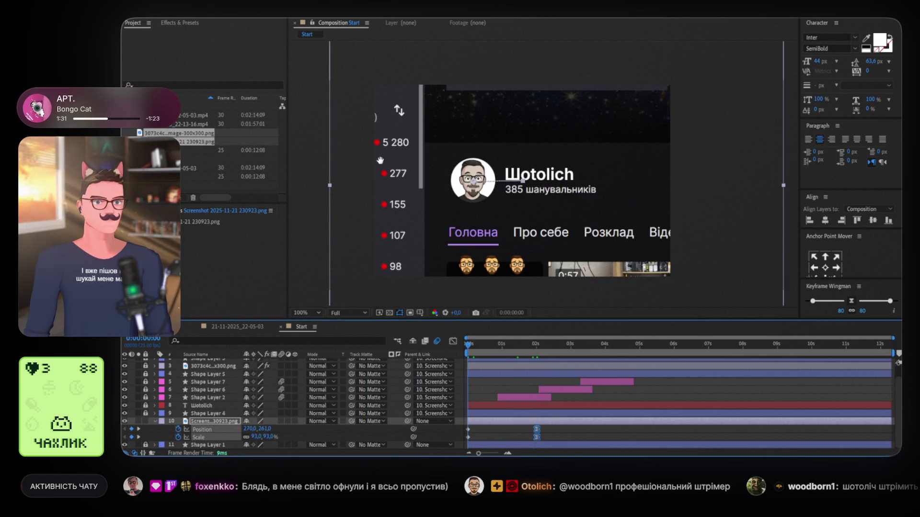
pyautogui.press('space')
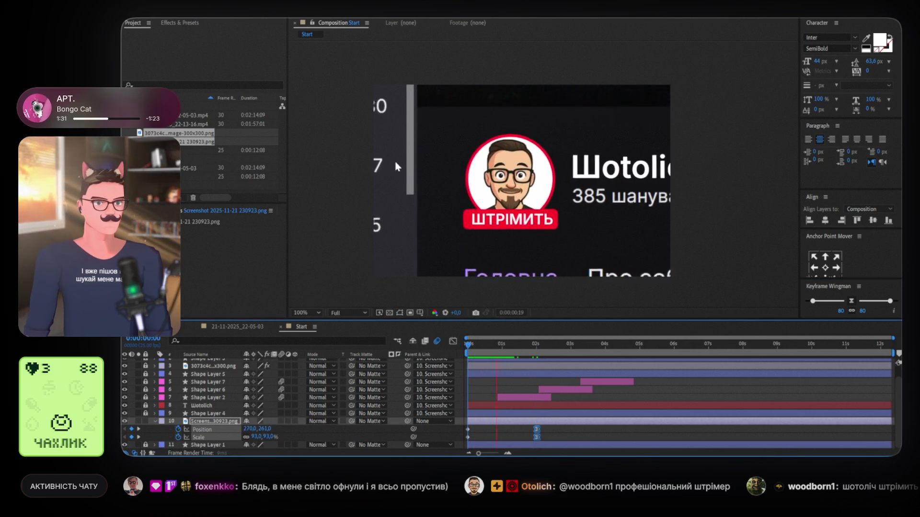
# Nest the Start comp in LIVE_Alert_GIF at 0 seconds and preview the result.
pyautogui.click(551, 426)
pyautogui.press('Tab')
pyautogui.click(484, 362)
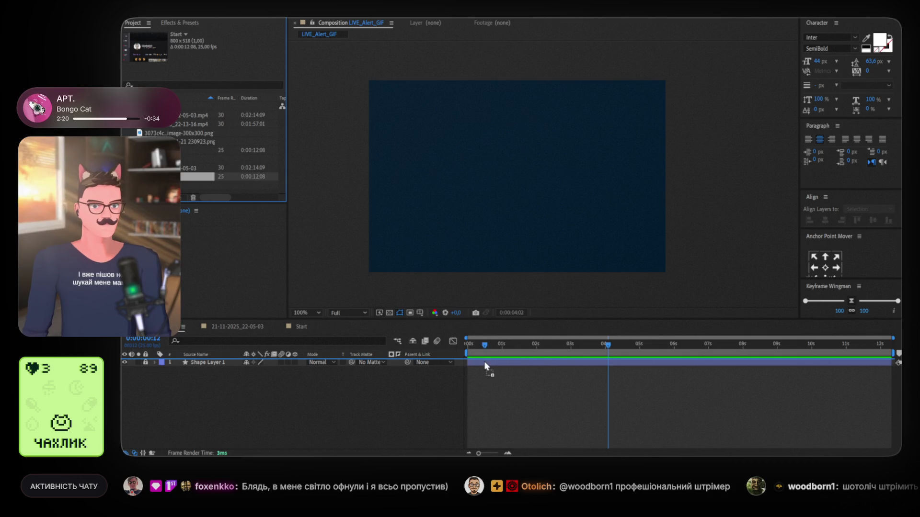
pyautogui.moveTo(487, 362); pyautogui.dragTo(482, 362)
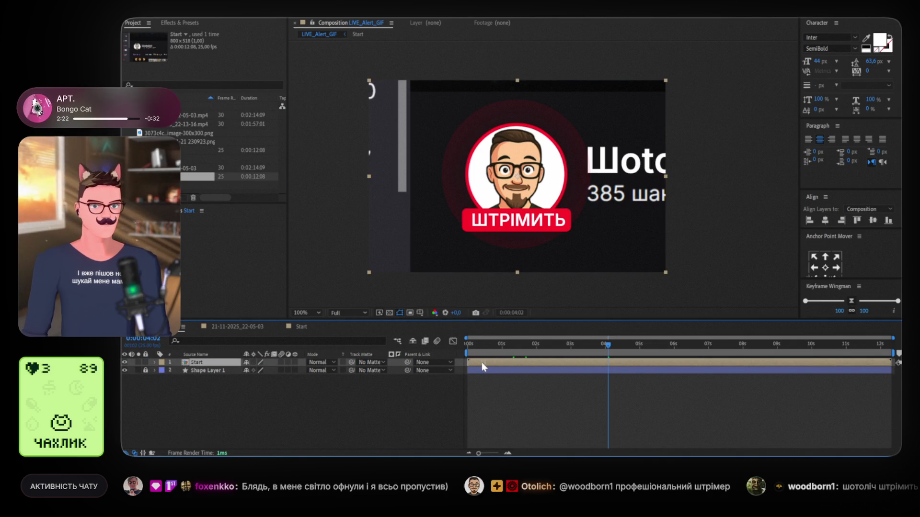
pyautogui.press('Home')
pyautogui.press('space')
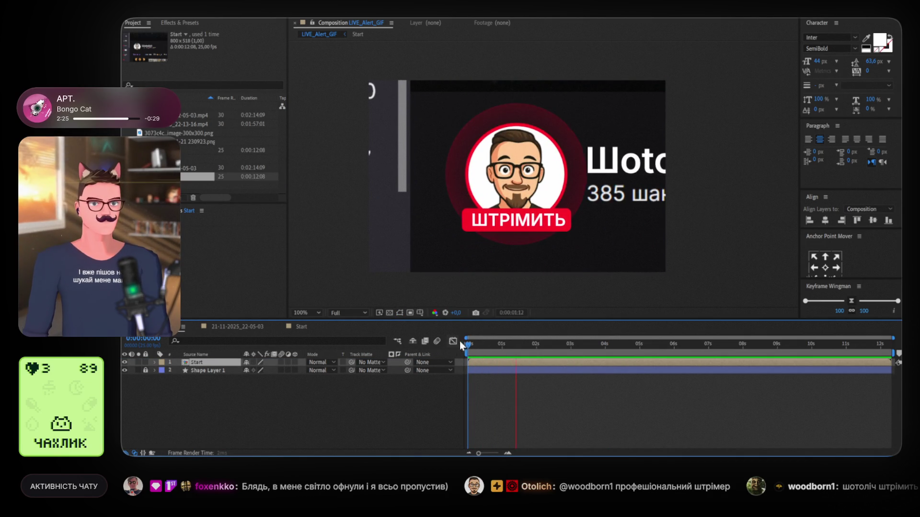
pyautogui.click(518, 347)
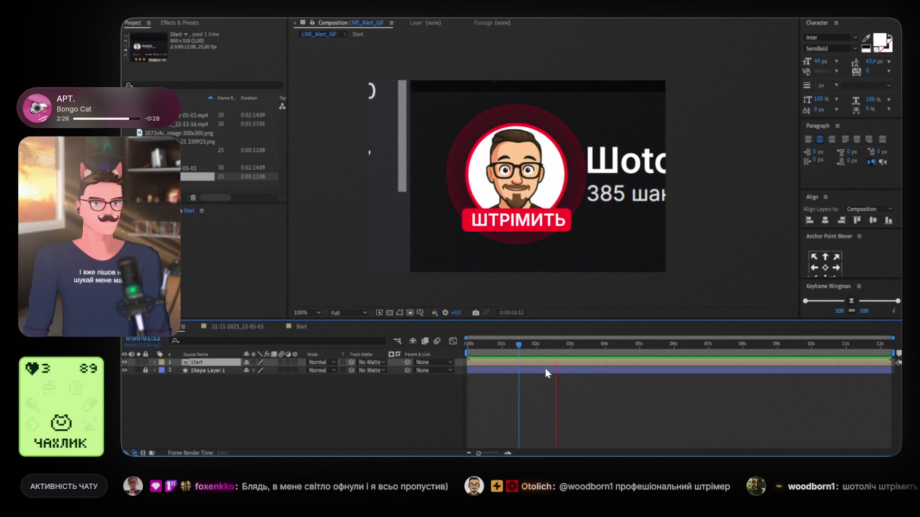
pyautogui.press('space')
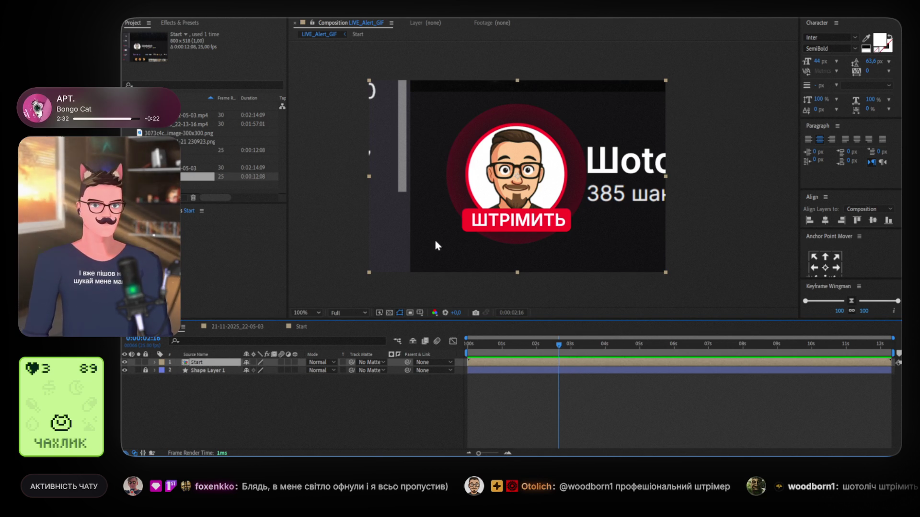
# Fade the Start layer from 100% to 0% opacity by 3:02, then add the 21-11-2025_22-05-03 footage.
pyautogui.click(218, 372)
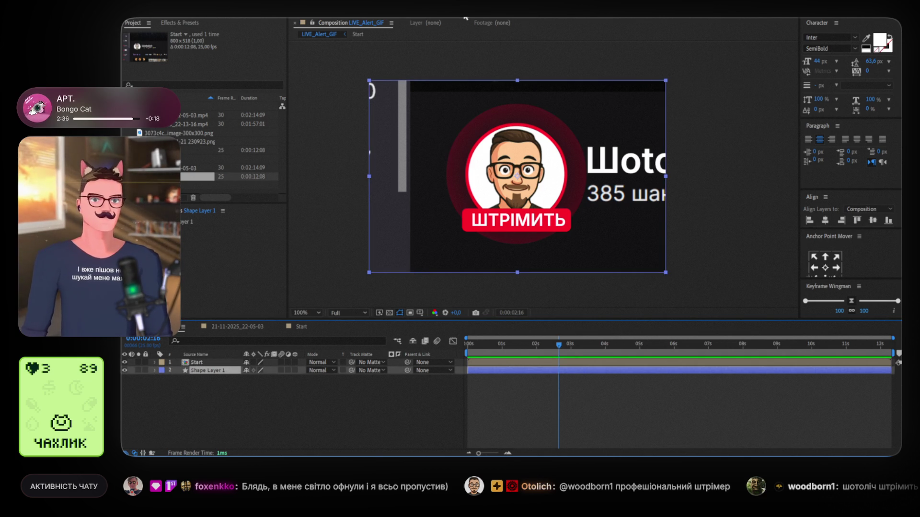
pyautogui.press('Return')
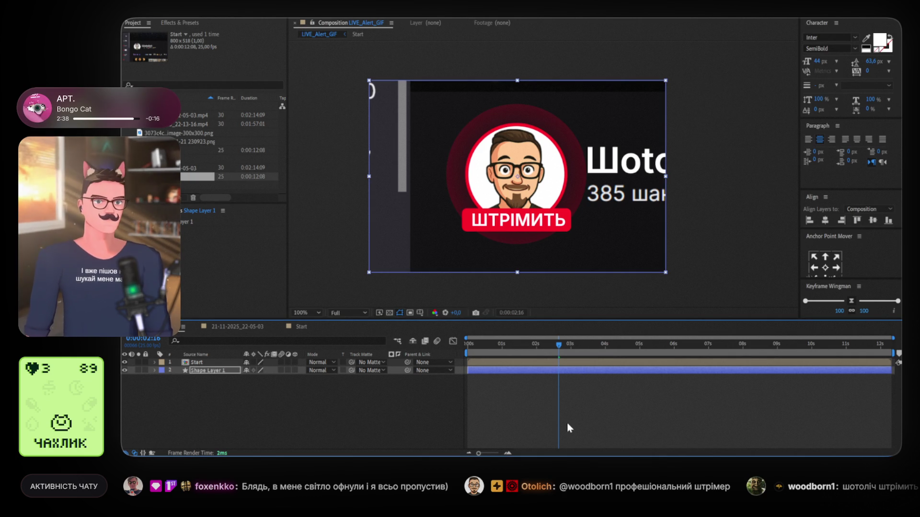
pyautogui.click(554, 361)
pyautogui.press('t')
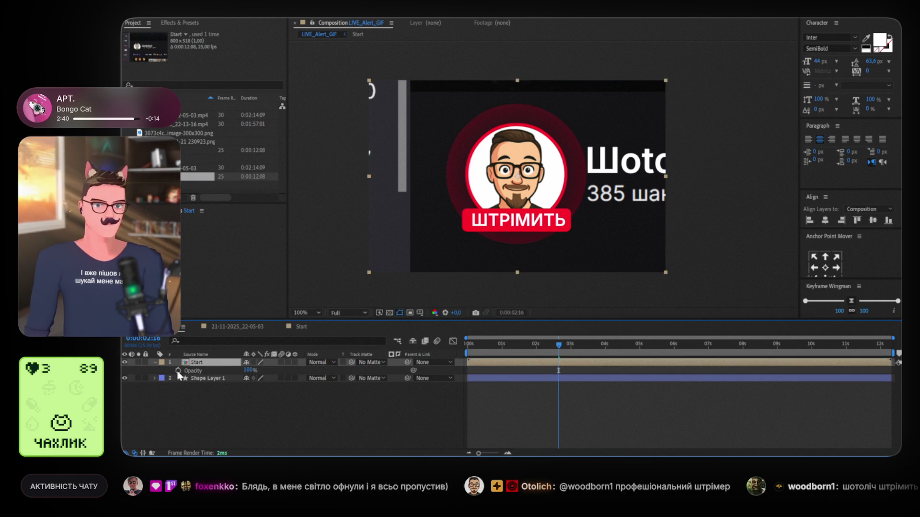
pyautogui.click(178, 371)
pyautogui.moveTo(562, 349); pyautogui.dragTo(574, 350)
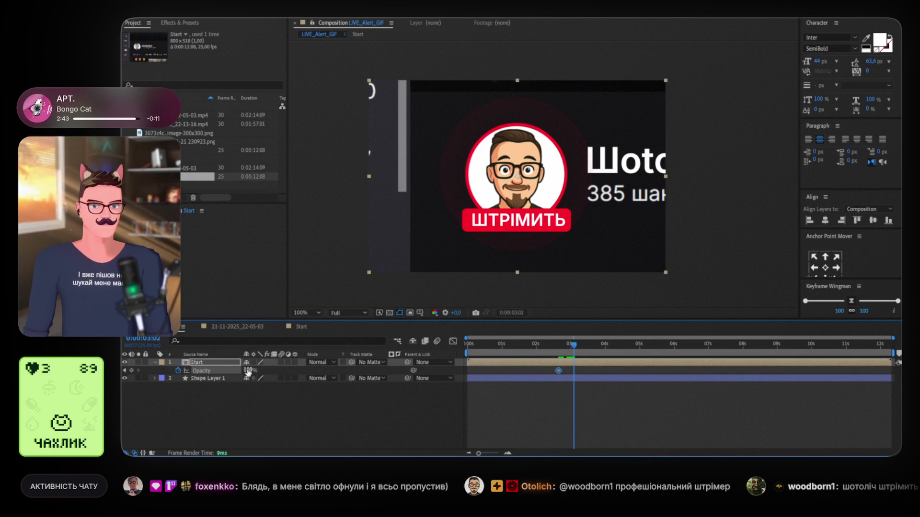
pyautogui.moveTo(248, 371); pyautogui.dragTo(199, 372)
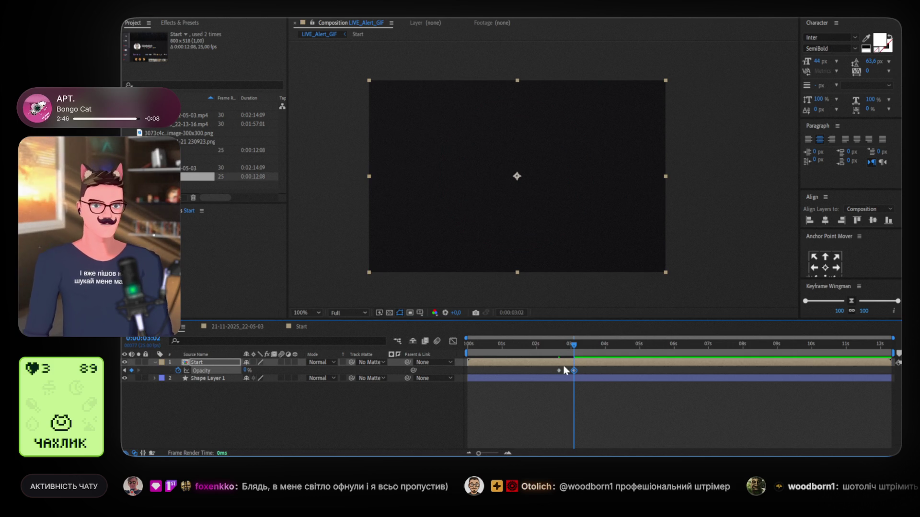
pyautogui.hotkey('ctrl', 'shift', 'a')
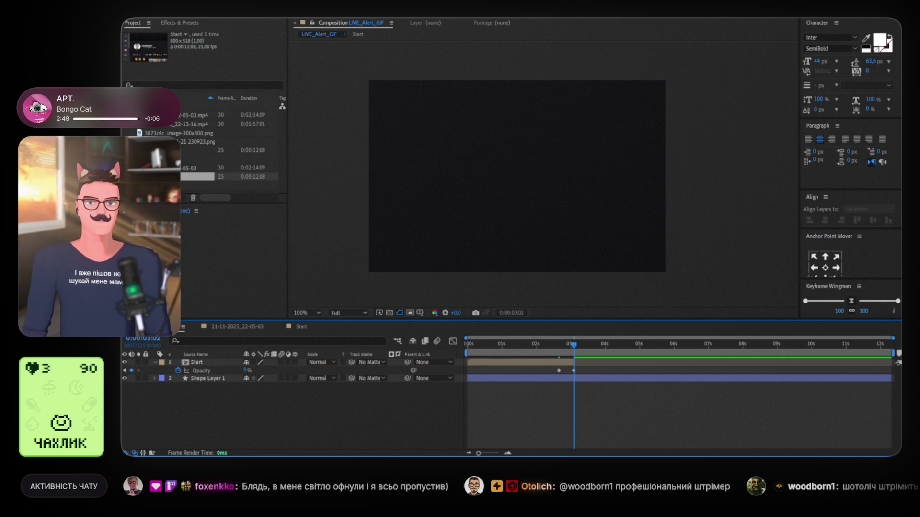
pyautogui.moveTo(196, 168); pyautogui.dragTo(595, 378)
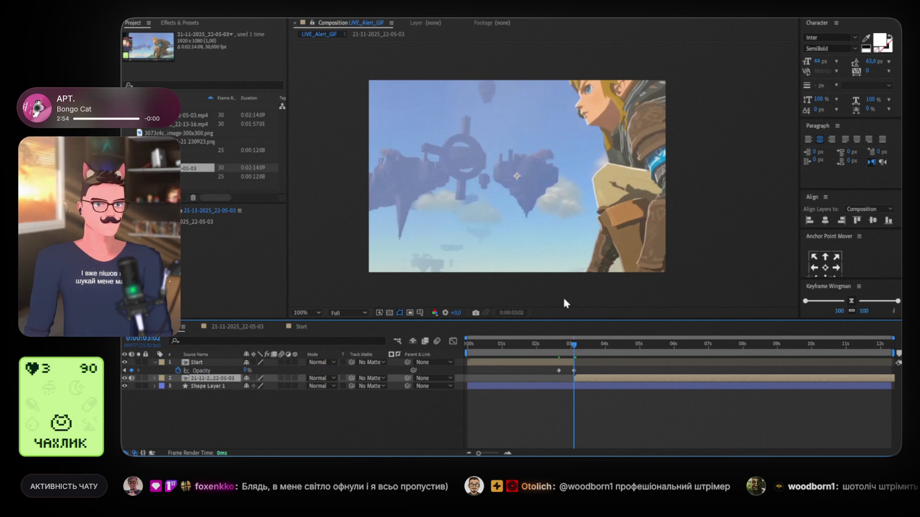
# Slide the gameplay footage to start at 0 seconds and move it and its anchor onto the LIVE card.
pyautogui.click(567, 220)
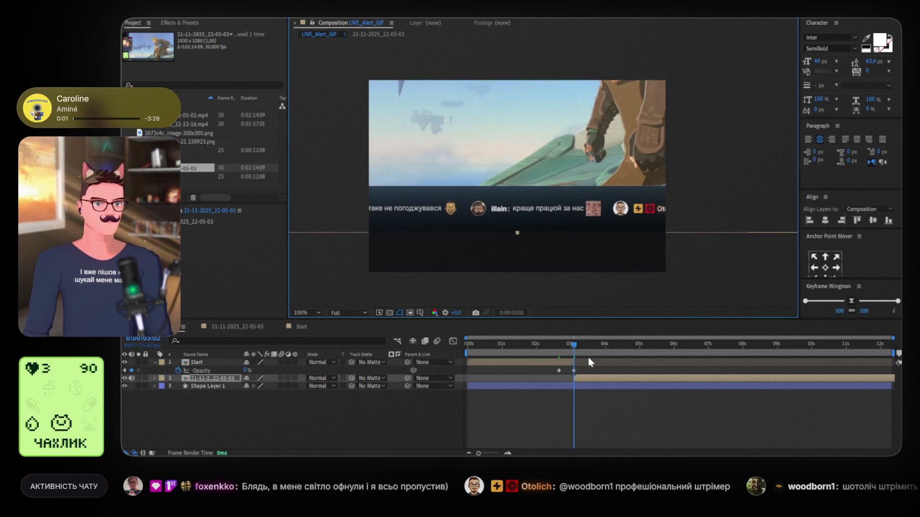
pyautogui.moveTo(691, 380); pyautogui.dragTo(584, 379)
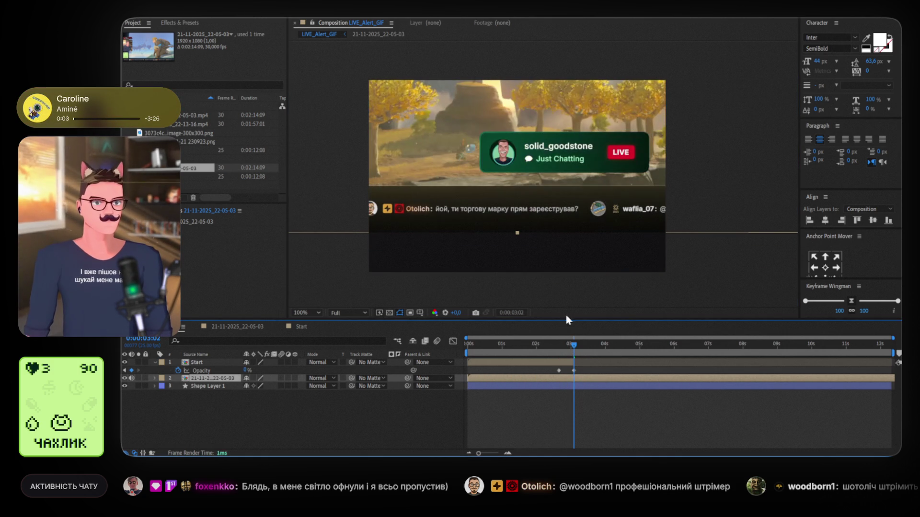
pyautogui.moveTo(595, 190)
pyautogui.mouseDown()
pyautogui.moveTo(570, 218)
pyautogui.moveTo(544, 229)
pyautogui.mouseUp()
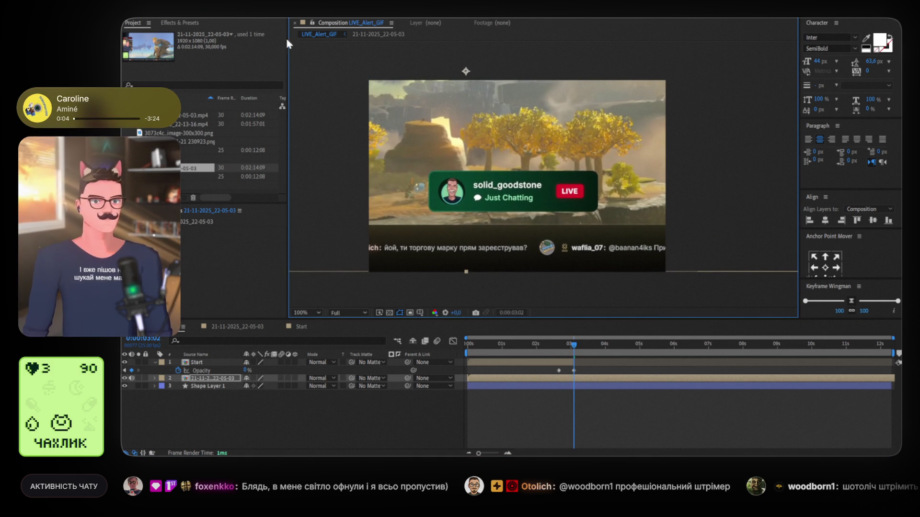
pyautogui.moveTo(465, 71); pyautogui.dragTo(480, 107)
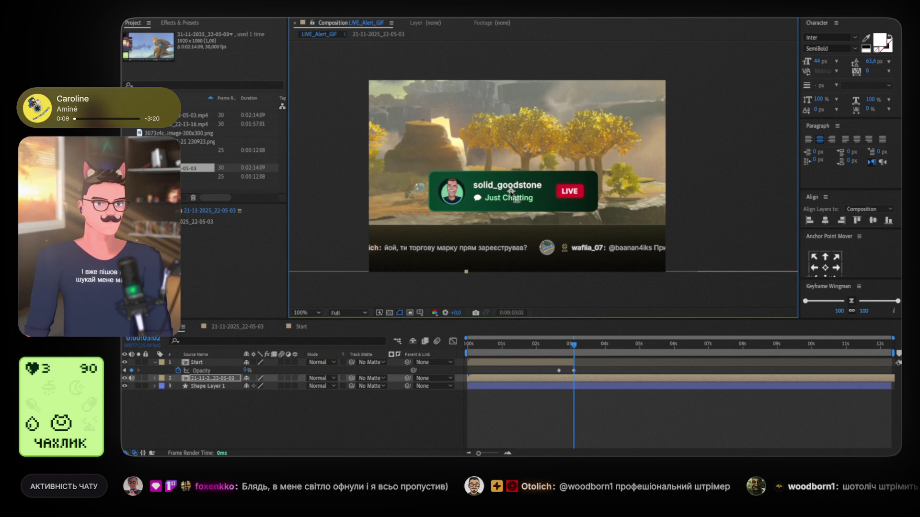
pyautogui.click(135, 19)
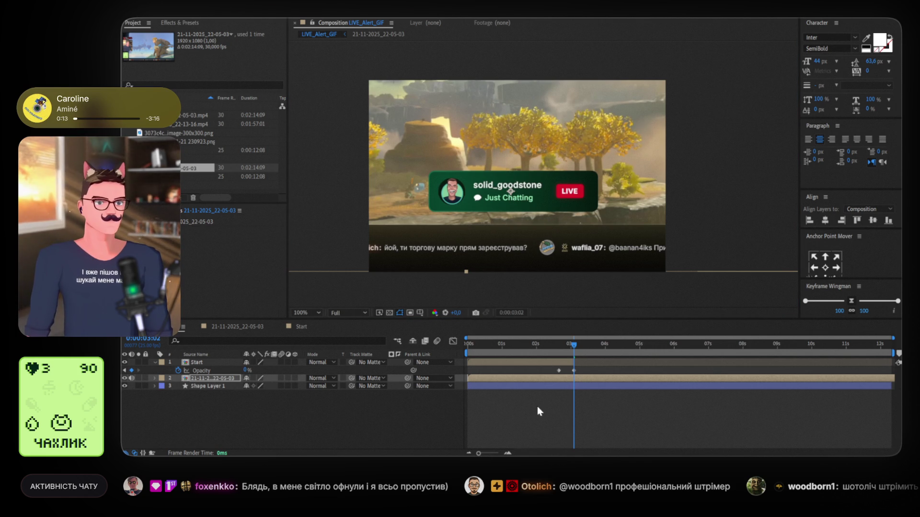
# Rescale the gameplay footage to about 122.5%, repositioning and bottom-aligning it around the alert card.
pyautogui.press('s')
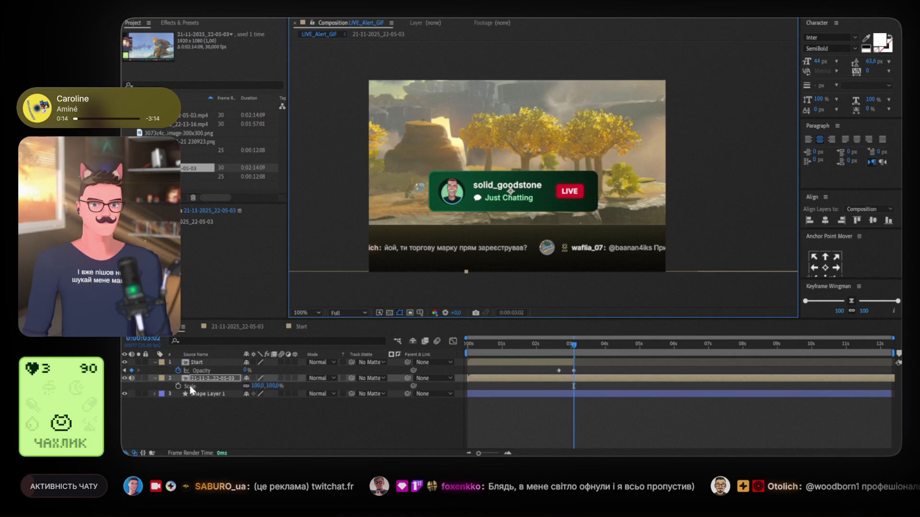
pyautogui.moveTo(257, 385); pyautogui.dragTo(267, 387)
pyautogui.moveTo(511, 242)
pyautogui.mouseDown()
pyautogui.moveTo(546, 231)
pyautogui.moveTo(515, 236)
pyautogui.mouseUp()
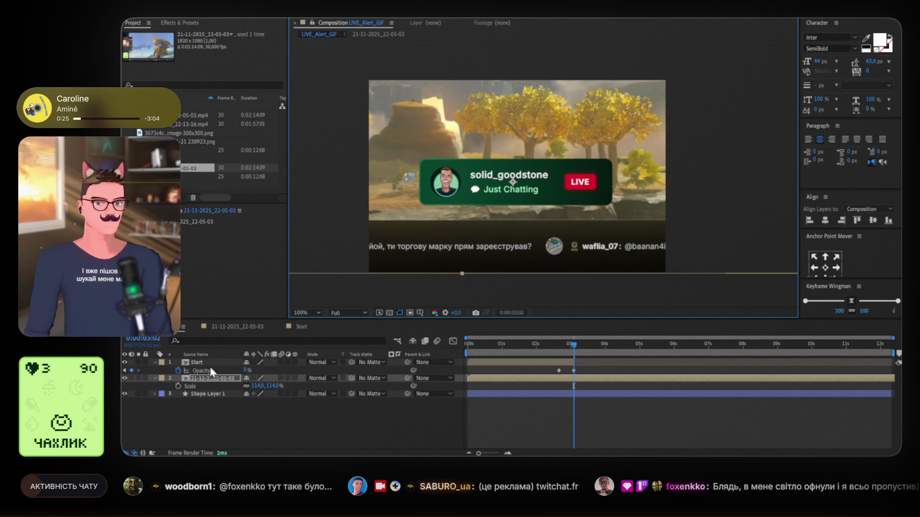
pyautogui.moveTo(257, 385); pyautogui.dragTo(265, 386)
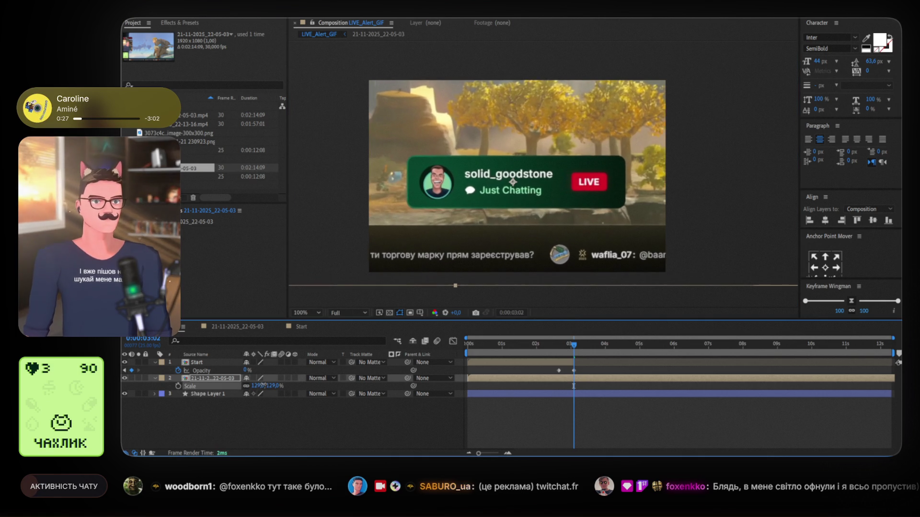
pyautogui.moveTo(557, 236); pyautogui.dragTo(558, 233)
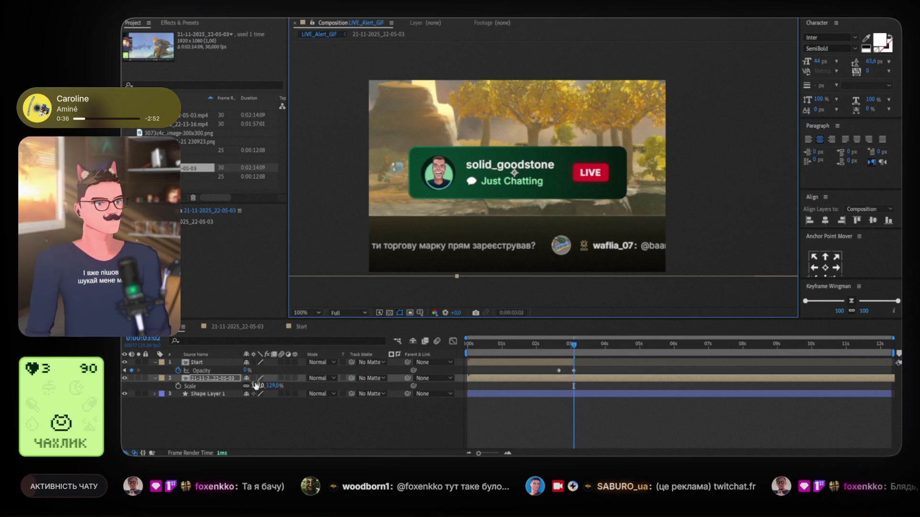
pyautogui.moveTo(255, 384); pyautogui.dragTo(244, 385)
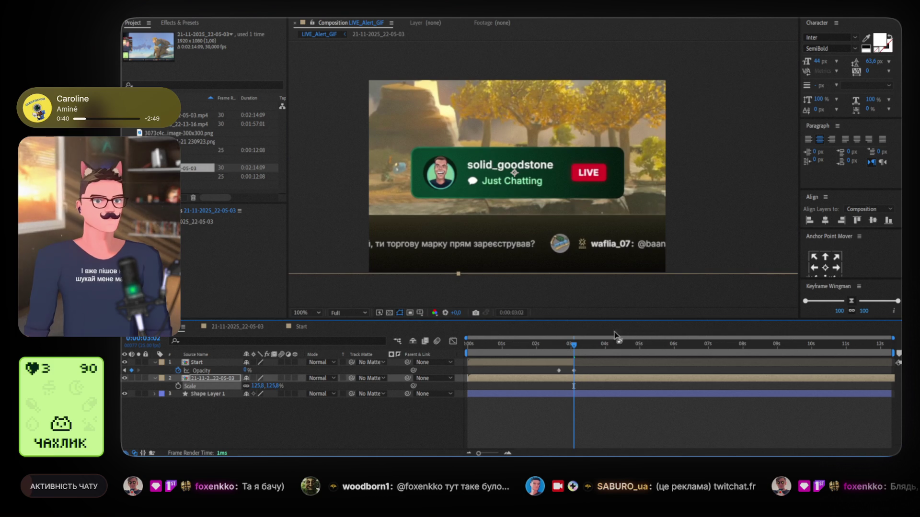
pyautogui.click(889, 221)
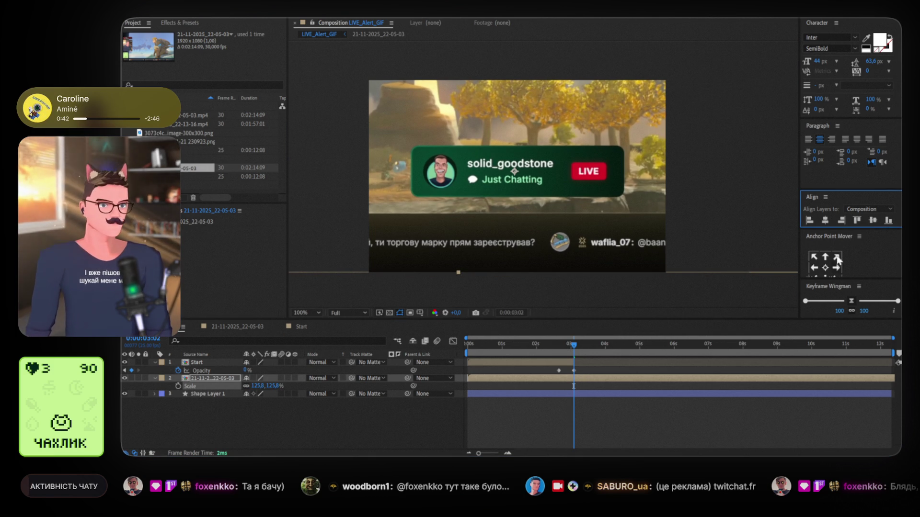
pyautogui.click(823, 274)
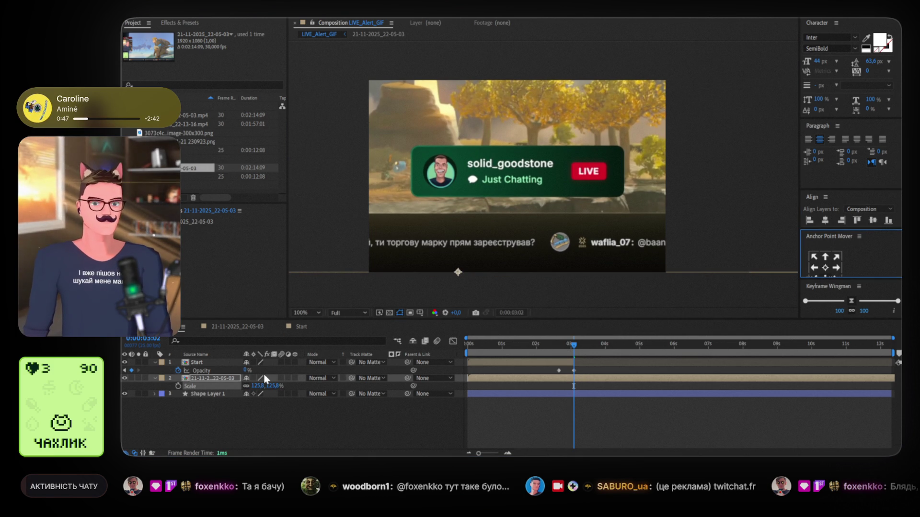
pyautogui.moveTo(259, 386); pyautogui.dragTo(235, 389)
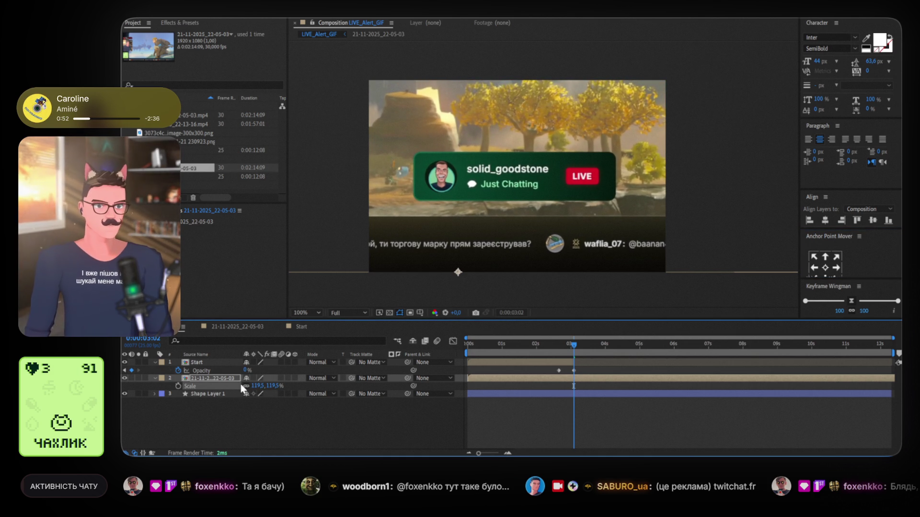
# Switch the gameplay footage layer to a 3D layer.
pyautogui.click(220, 20)
pyautogui.click(462, 272)
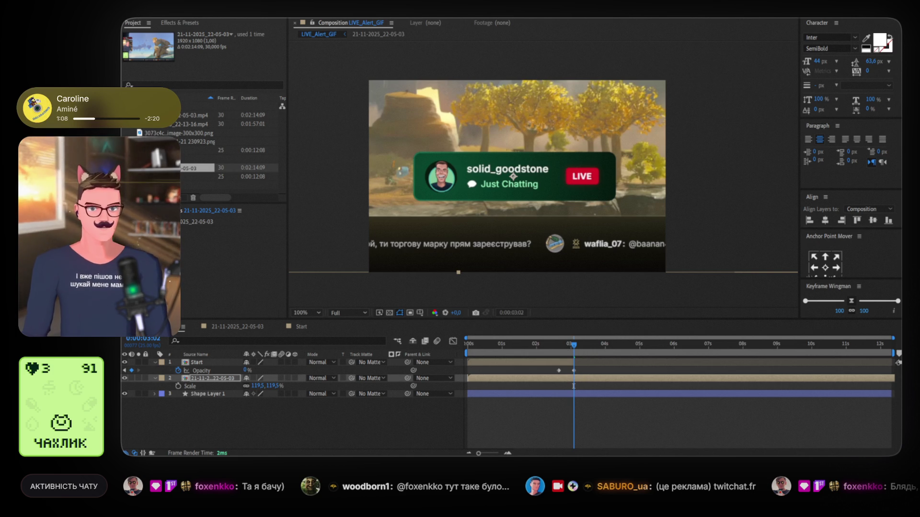
pyautogui.click(295, 378)
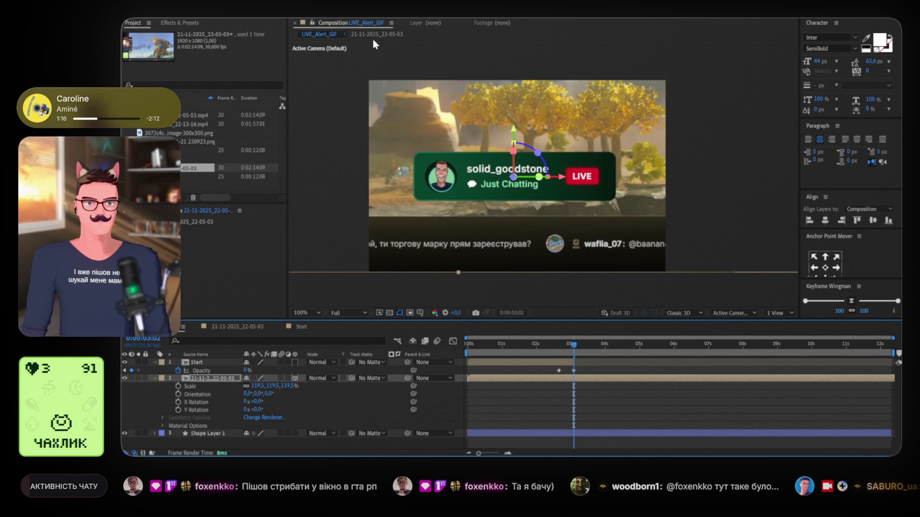
# Add Camera 1 starting at 0:00:03:02 and show its Camera Options in an enlarged timeline.
pyautogui.click(519, 360)
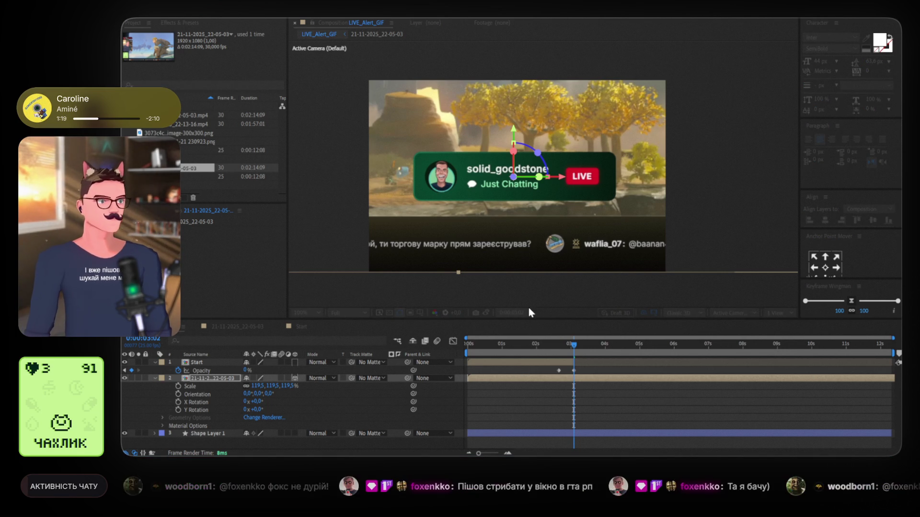
pyautogui.hotkey('ctrl', 'alt', 'shift', 'c')
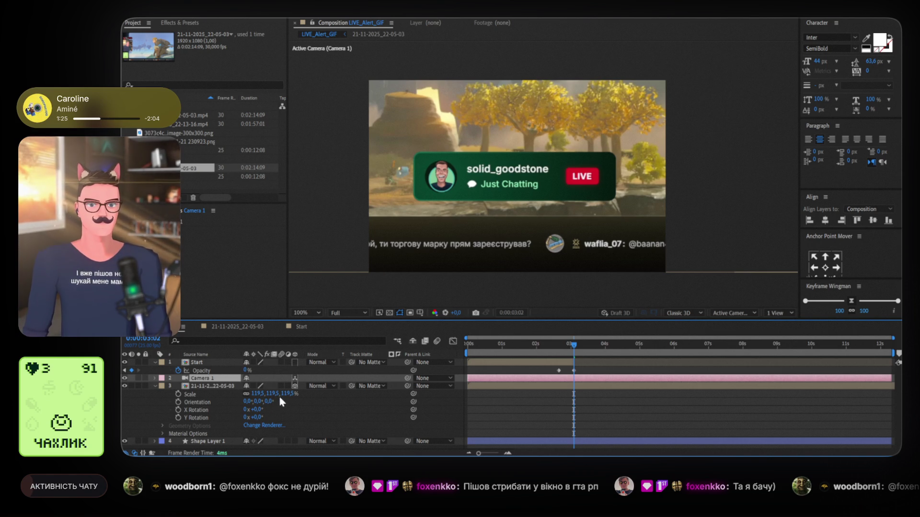
pyautogui.click(154, 378)
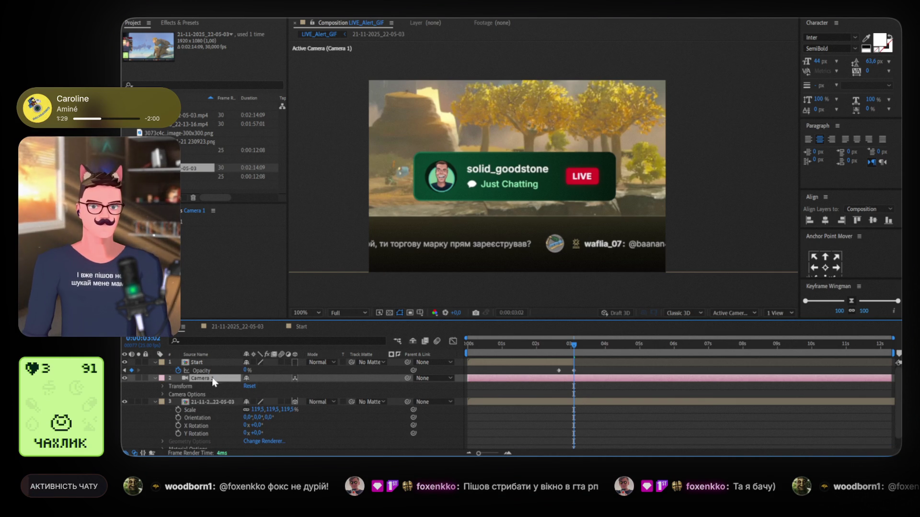
pyautogui.moveTo(486, 377); pyautogui.dragTo(574, 378)
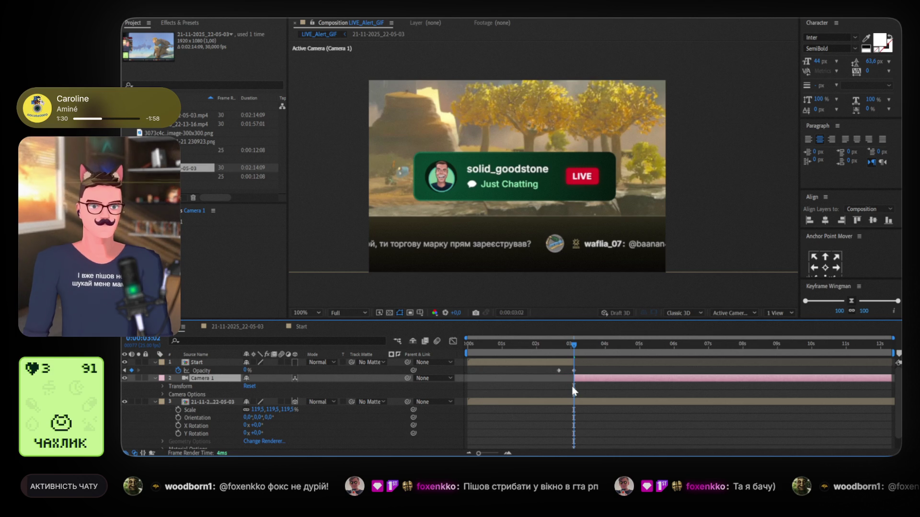
pyautogui.click(163, 394)
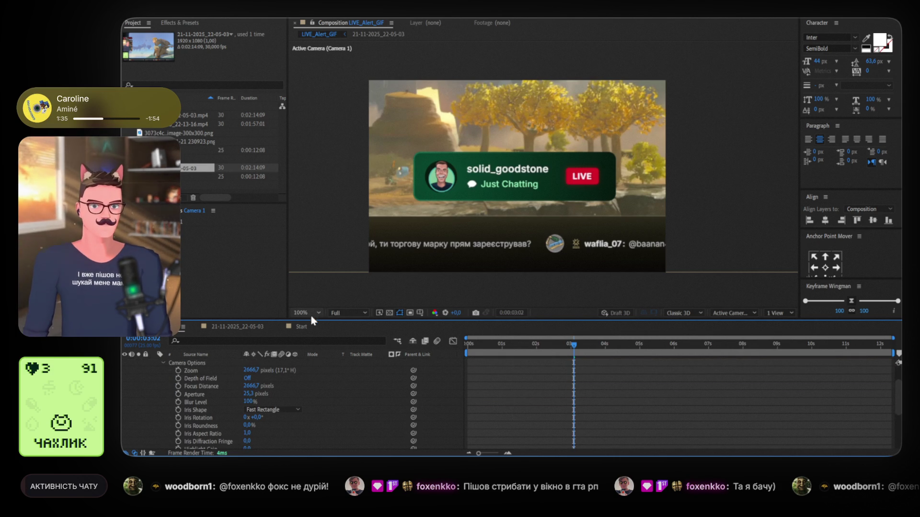
pyautogui.moveTo(311, 319); pyautogui.dragTo(320, 255)
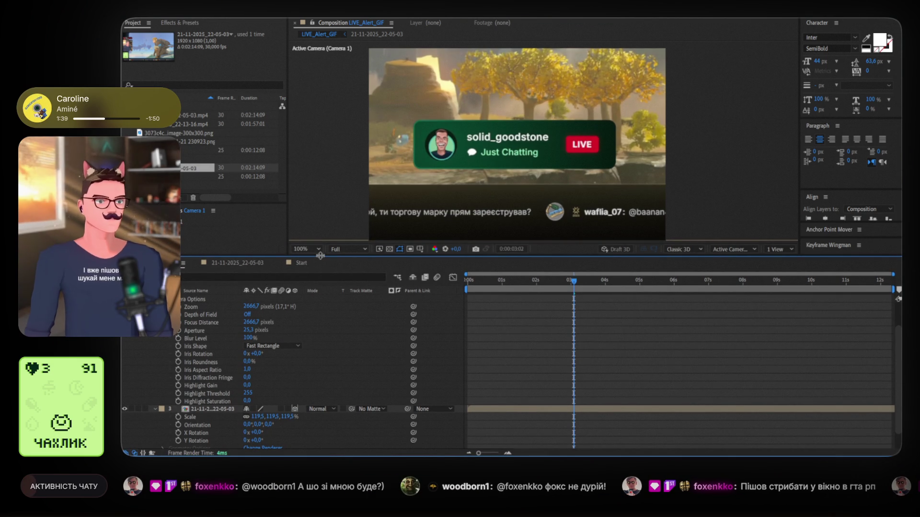
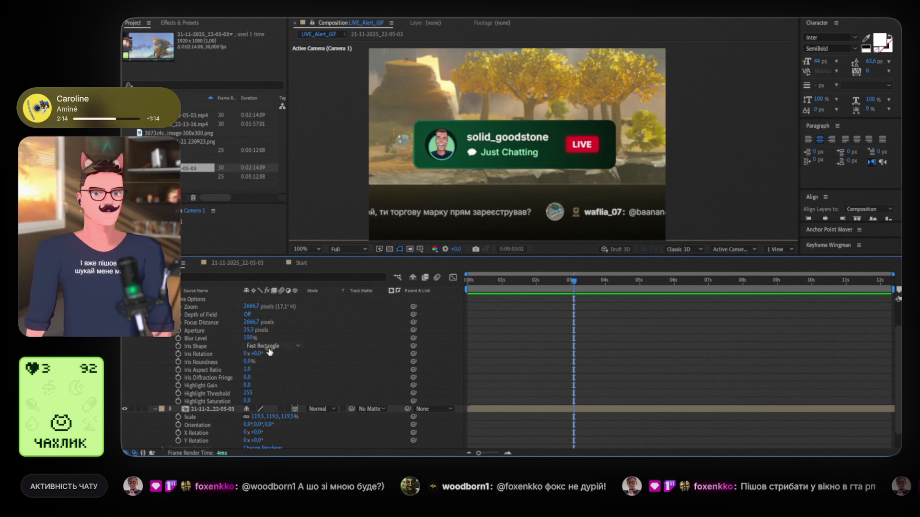
# Raise Camera 1's aperture to 12555,3.
pyautogui.scroll(1, 199, 354)
pyautogui.scroll(1, 199, 355)
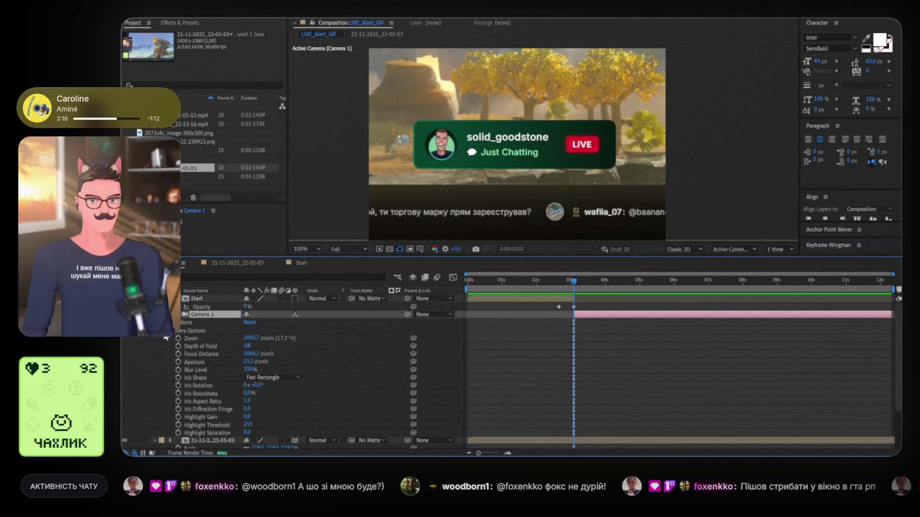
pyautogui.moveTo(248, 362); pyautogui.dragTo(379, 351)
pyautogui.moveTo(787, 337); pyautogui.dragTo(295, 349)
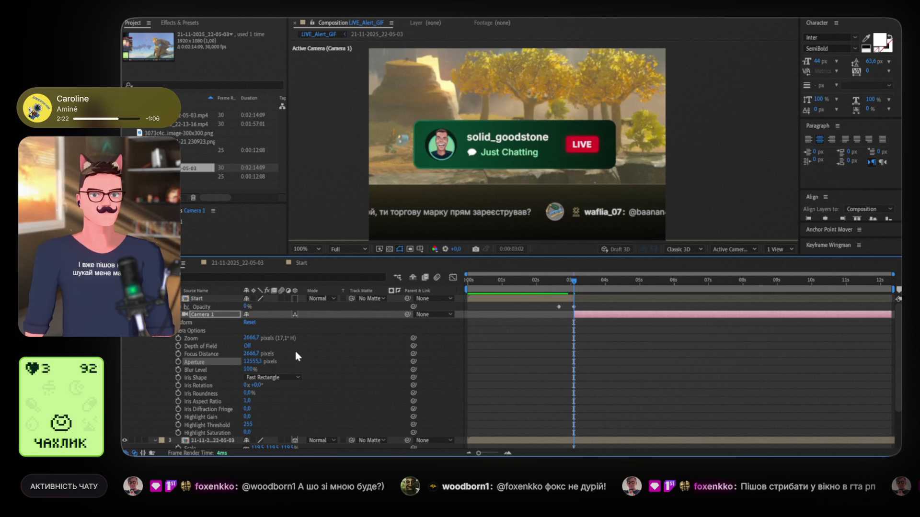
pyautogui.scroll(-3, 302, 378)
pyautogui.scroll(3, 302, 377)
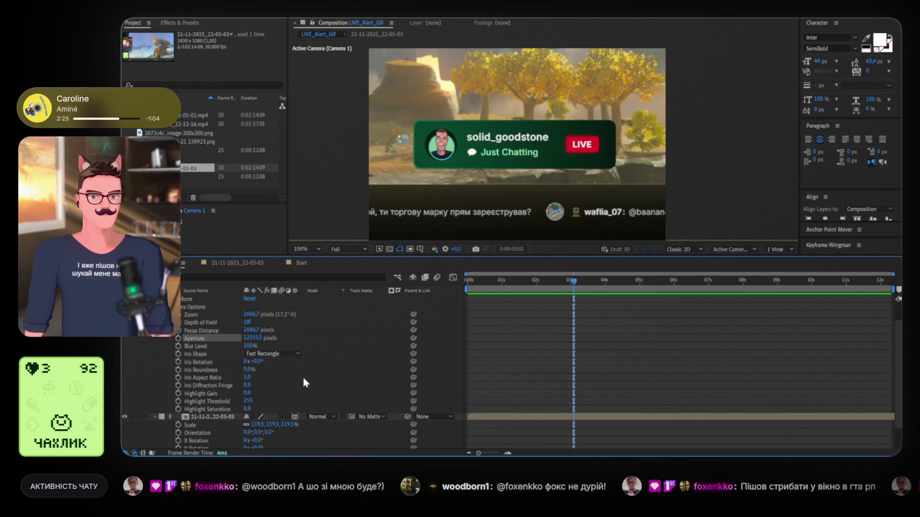
# Switch the viewer to 2 Views with a Right view, panned to show the camera.
pyautogui.click(775, 249)
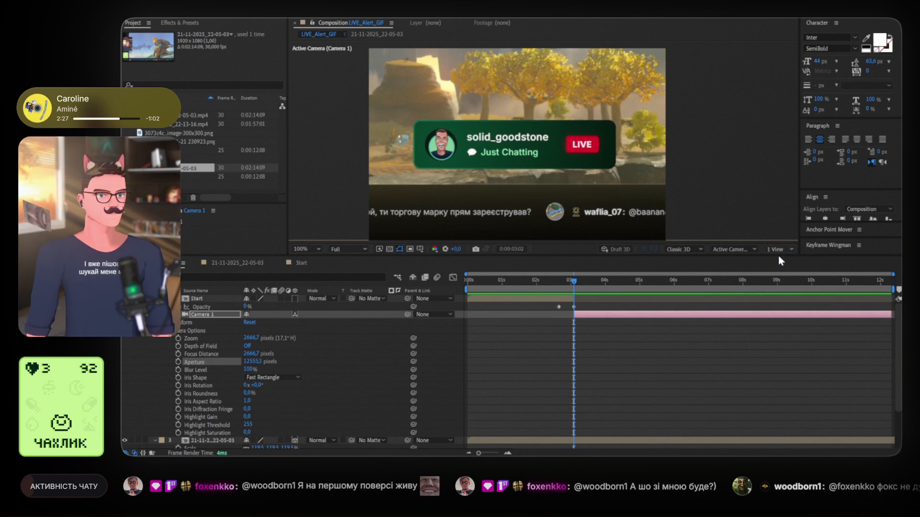
pyautogui.click(783, 267)
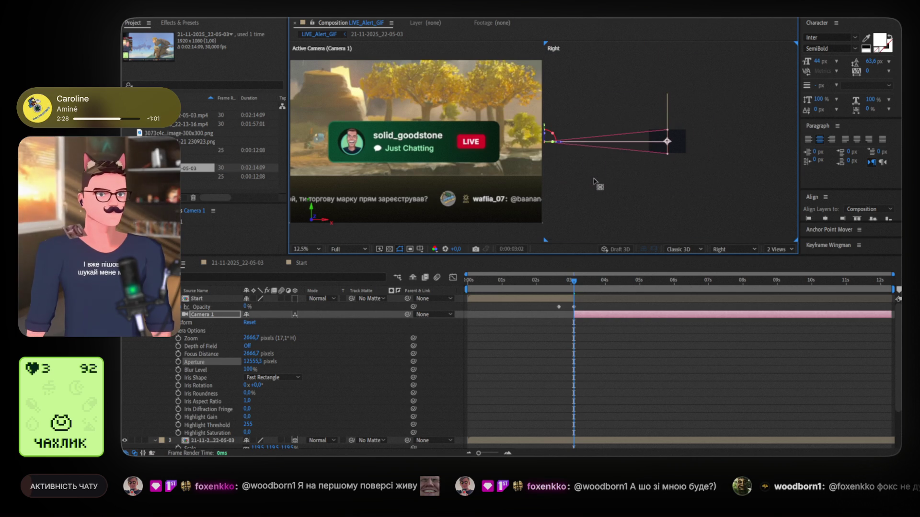
pyautogui.moveTo(593, 181)
pyautogui.mouseDown()
pyautogui.moveTo(635, 175)
pyautogui.moveTo(620, 181)
pyautogui.mouseUp()
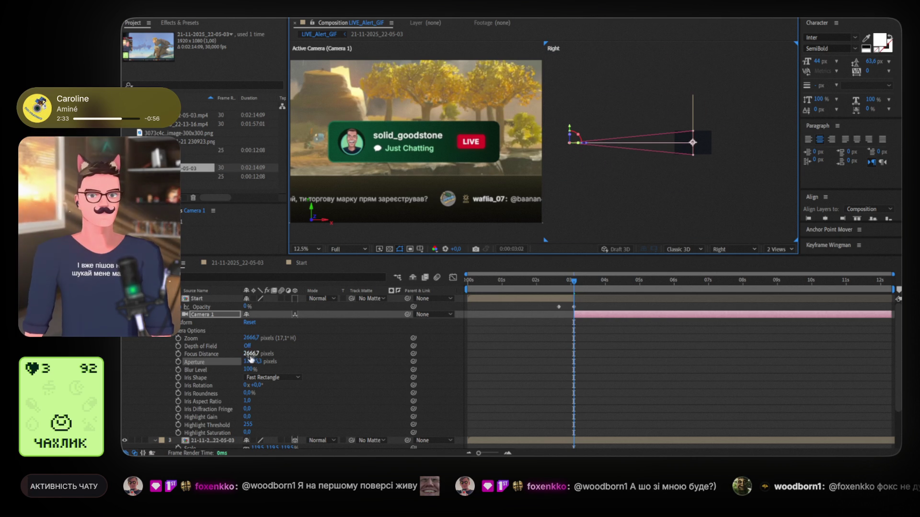
# Set Camera 1's focus distance to 7090 and turn on Depth of Field.
pyautogui.moveTo(251, 355); pyautogui.dragTo(606, 329)
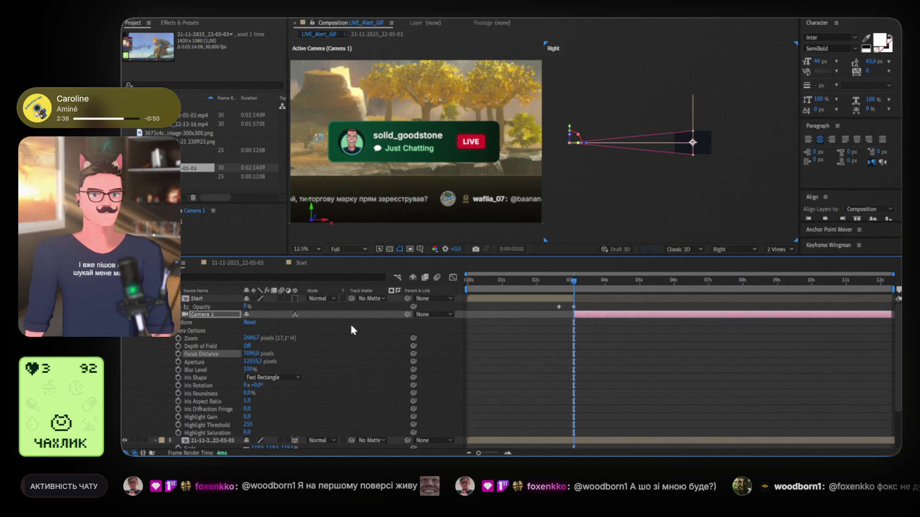
pyautogui.moveTo(251, 354); pyautogui.dragTo(253, 362)
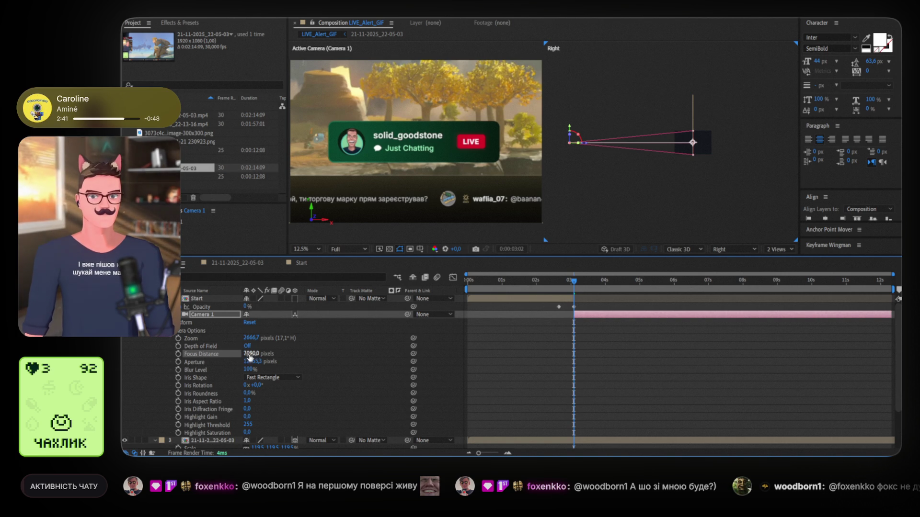
pyautogui.click(248, 346)
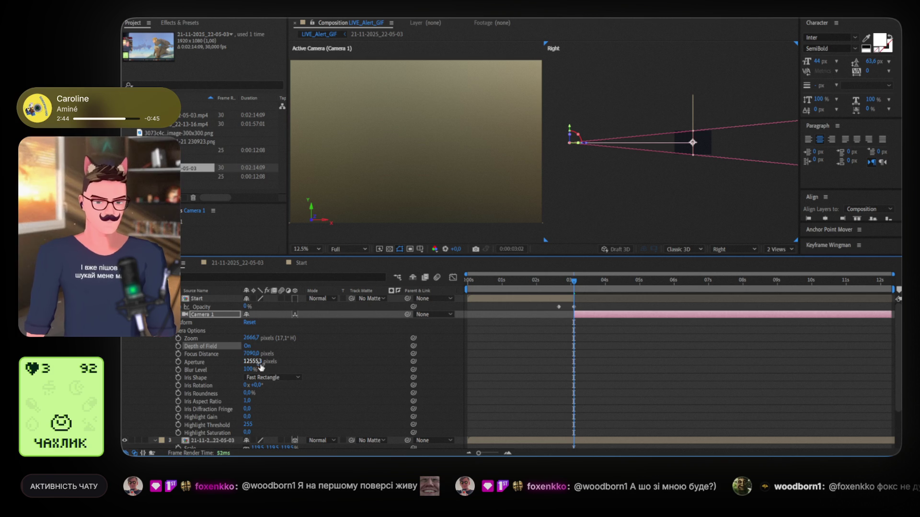
# Lower Camera 1's aperture to 420 pixels, then deselect the camera layer.
pyautogui.moveTo(258, 361); pyautogui.dragTo(187, 361)
pyautogui.moveTo(251, 361); pyautogui.dragTo(192, 361)
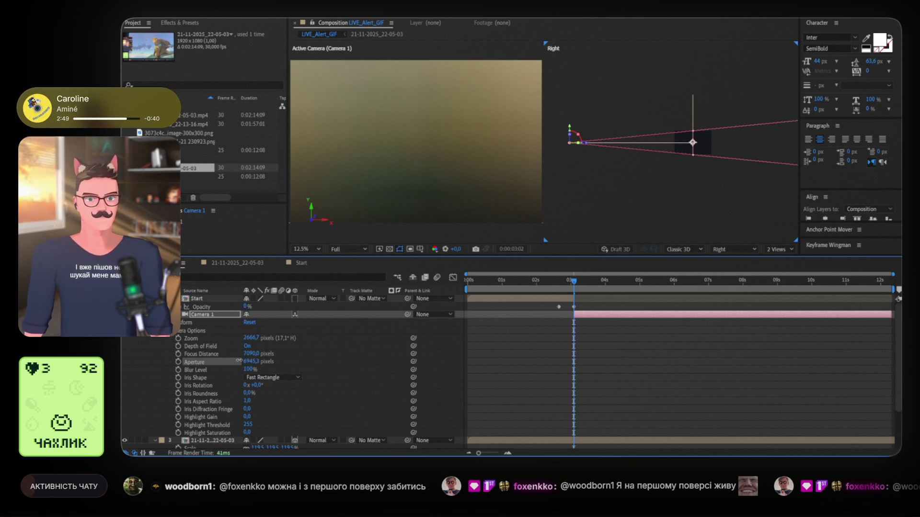
pyautogui.moveTo(251, 362)
pyautogui.mouseDown()
pyautogui.moveTo(220, 362)
pyautogui.moveTo(264, 362)
pyautogui.mouseUp()
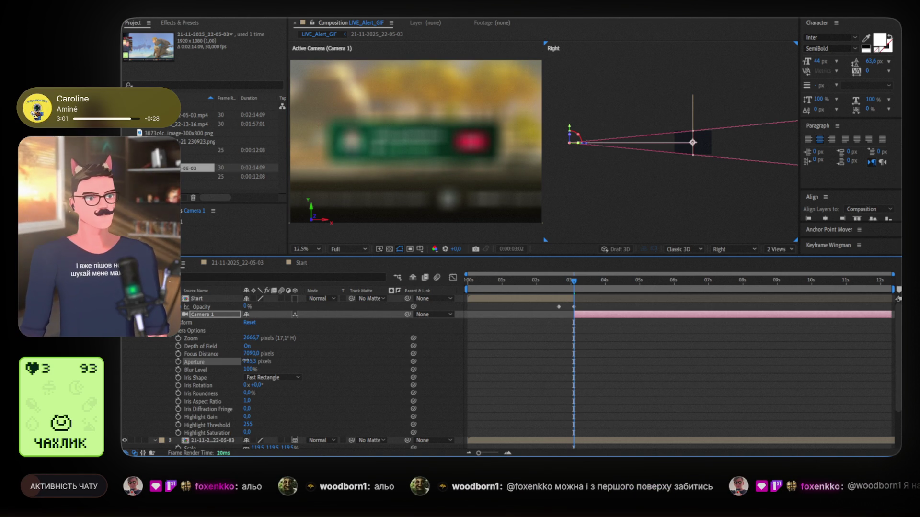
pyautogui.moveTo(245, 361)
pyautogui.mouseDown()
pyautogui.moveTo(201, 361)
pyautogui.moveTo(212, 362)
pyautogui.mouseUp()
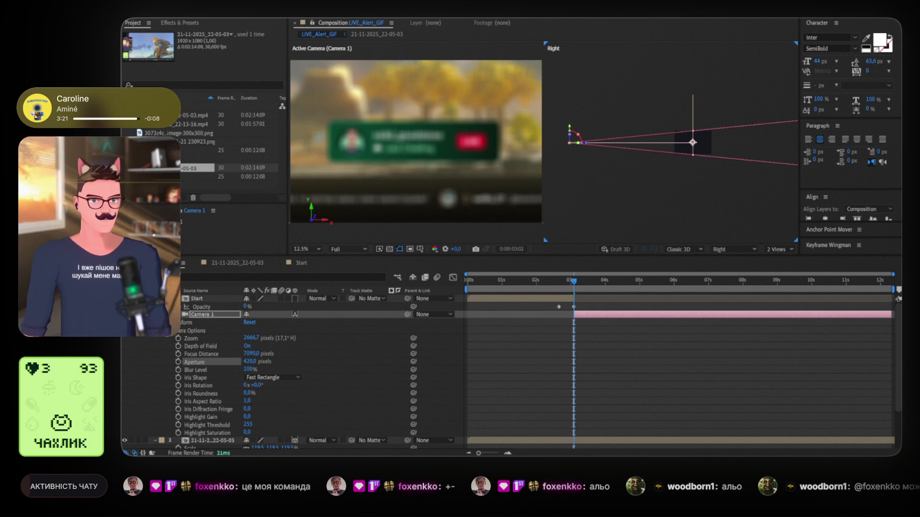
pyautogui.click(600, 393)
pyautogui.scroll(-1, 597, 411)
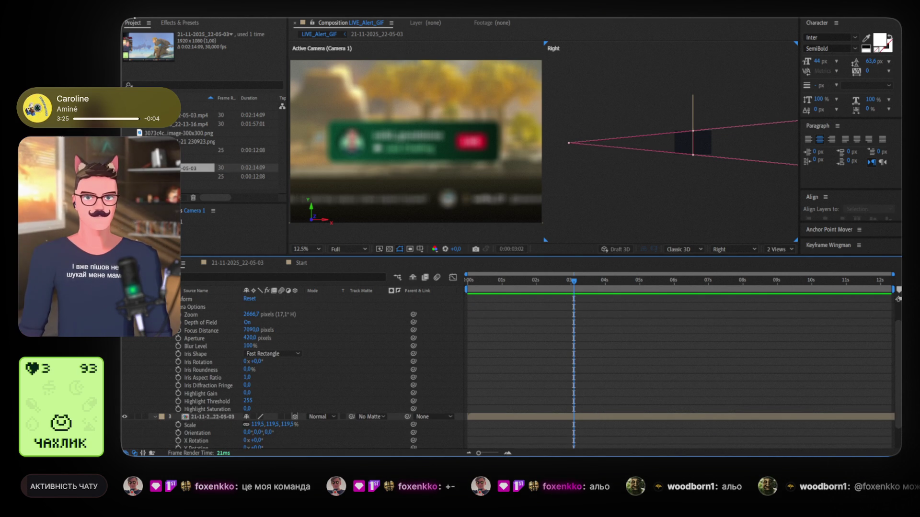
# Start the footage layer at 3 seconds and tilt its Orientation to 322°, 349°, 358°.
pyautogui.click(593, 416)
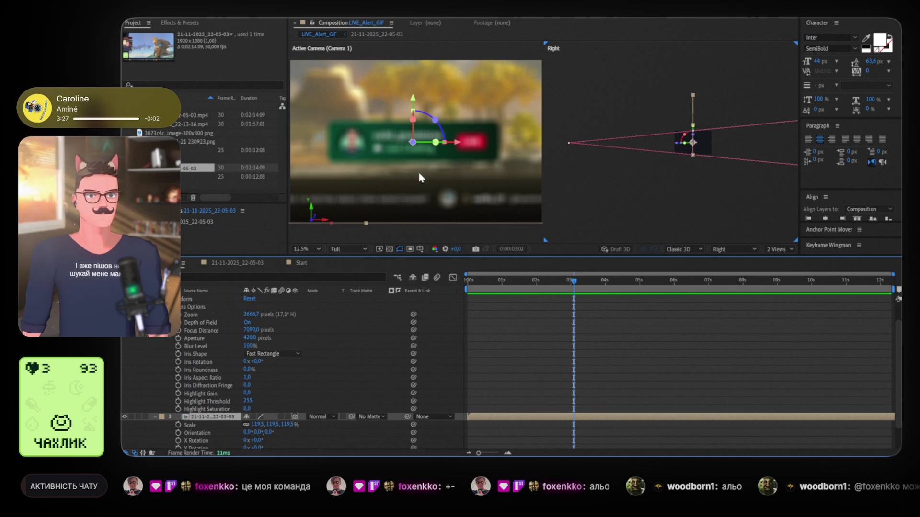
pyautogui.scroll(-2, 544, 369)
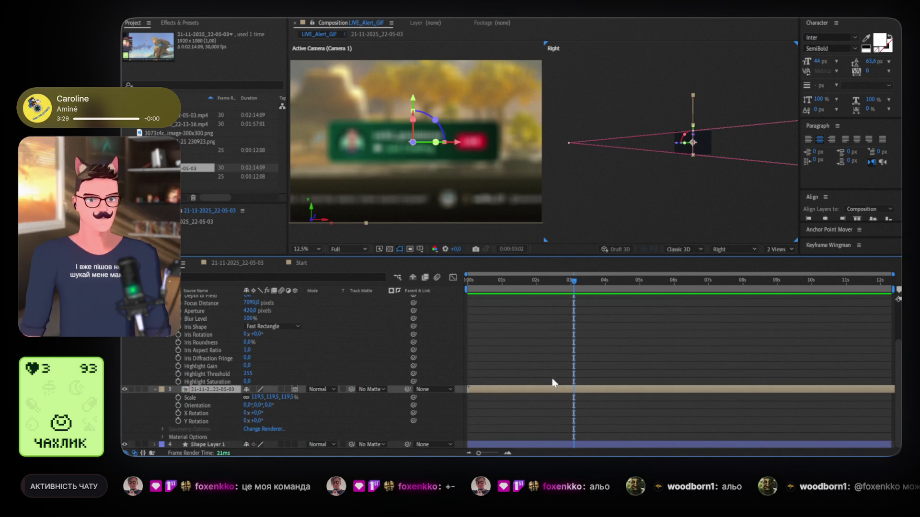
pyautogui.scroll(4, 556, 386)
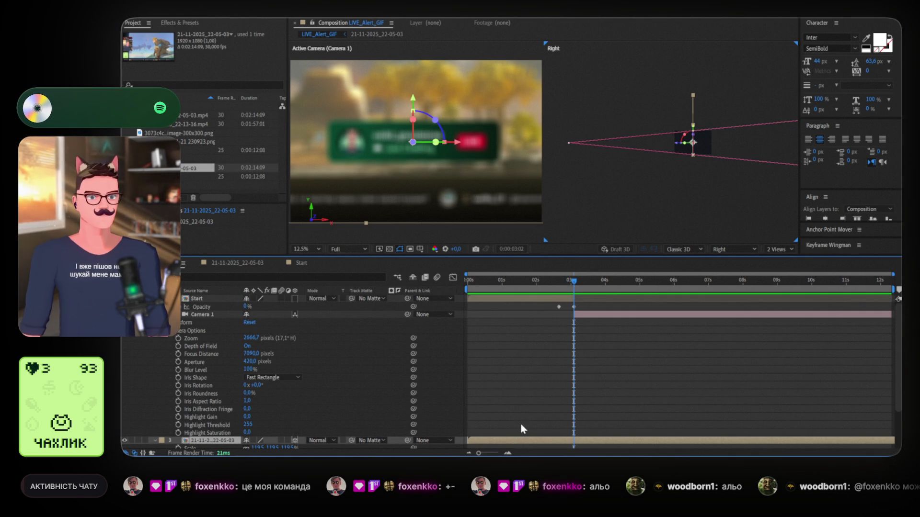
pyautogui.moveTo(511, 443); pyautogui.dragTo(618, 438)
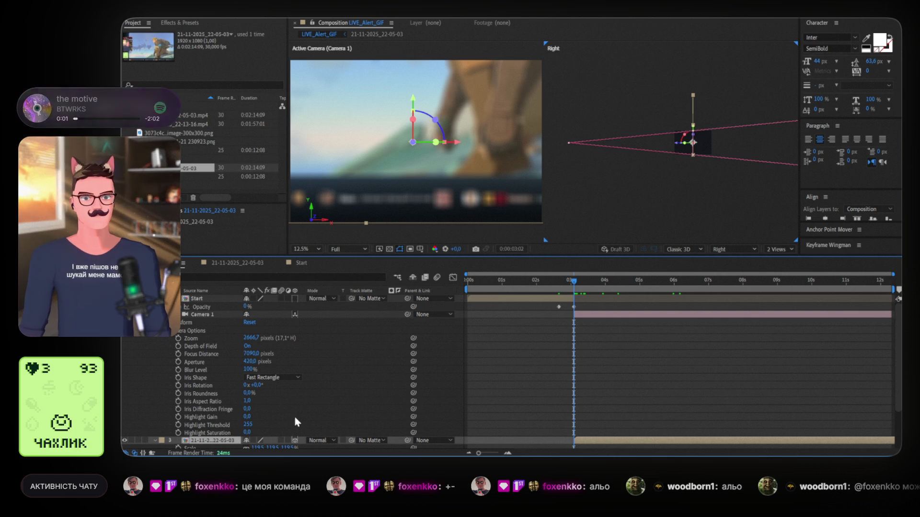
pyautogui.scroll(-4, 287, 410)
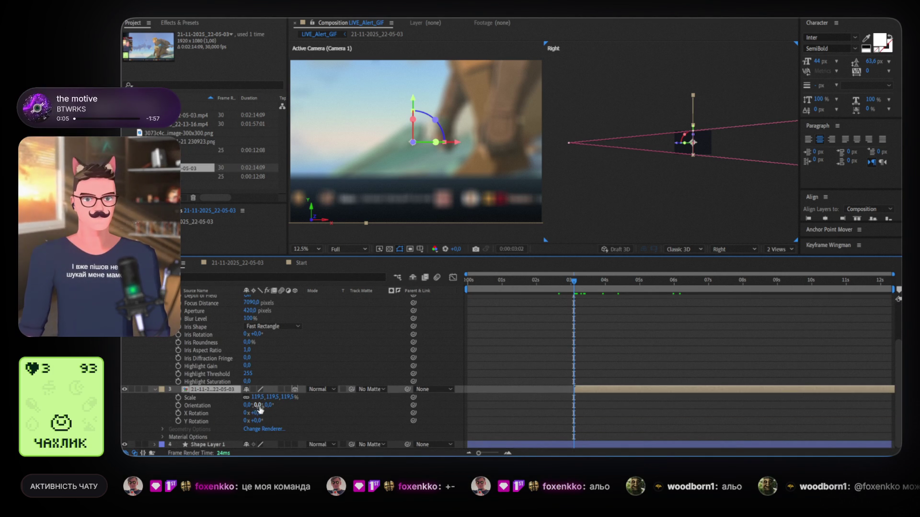
pyautogui.moveTo(263, 407)
pyautogui.mouseDown()
pyautogui.moveTo(235, 406)
pyautogui.moveTo(304, 406)
pyautogui.moveTo(247, 405)
pyautogui.mouseUp()
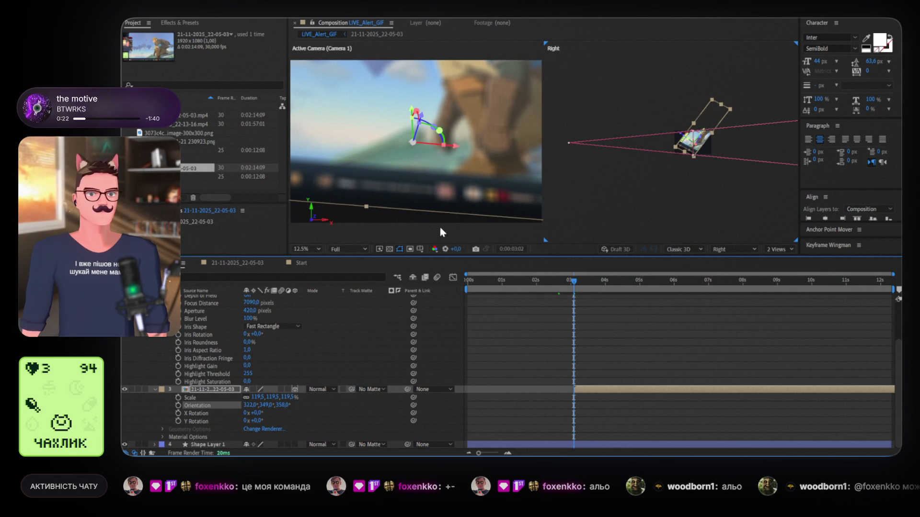
pyautogui.click(414, 138)
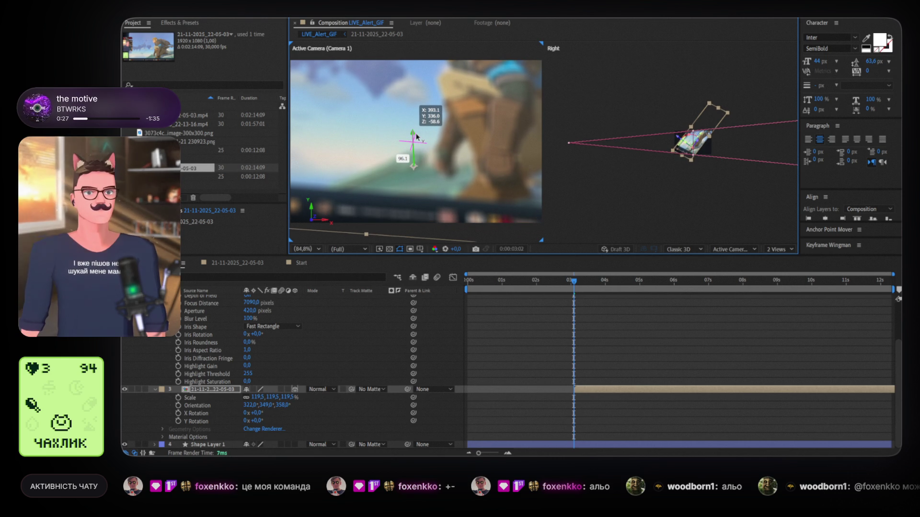
# Pull Camera 1's focus distance down to about 2820 and return to a single view.
pyautogui.press('w')
pyautogui.scroll(3, 460, 377)
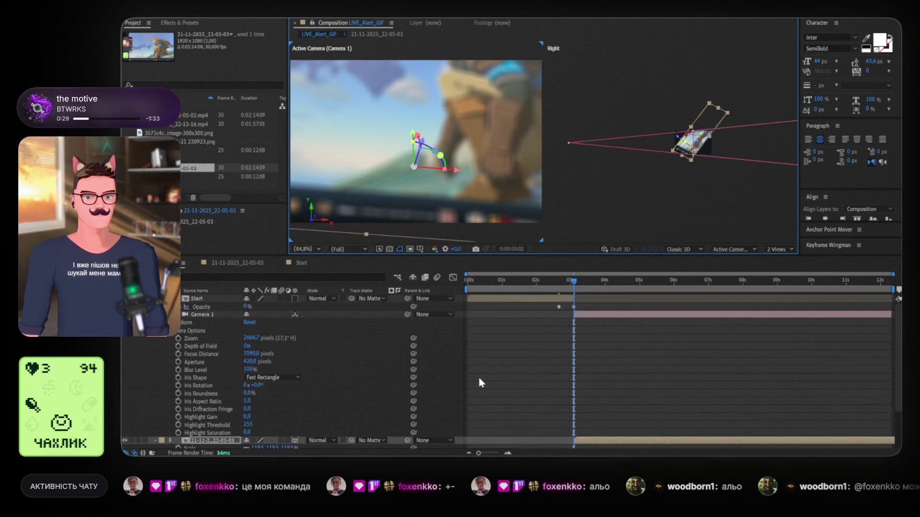
pyautogui.moveTo(254, 355)
pyautogui.mouseDown()
pyautogui.moveTo(103, 355)
pyautogui.moveTo(111, 355)
pyautogui.mouseUp()
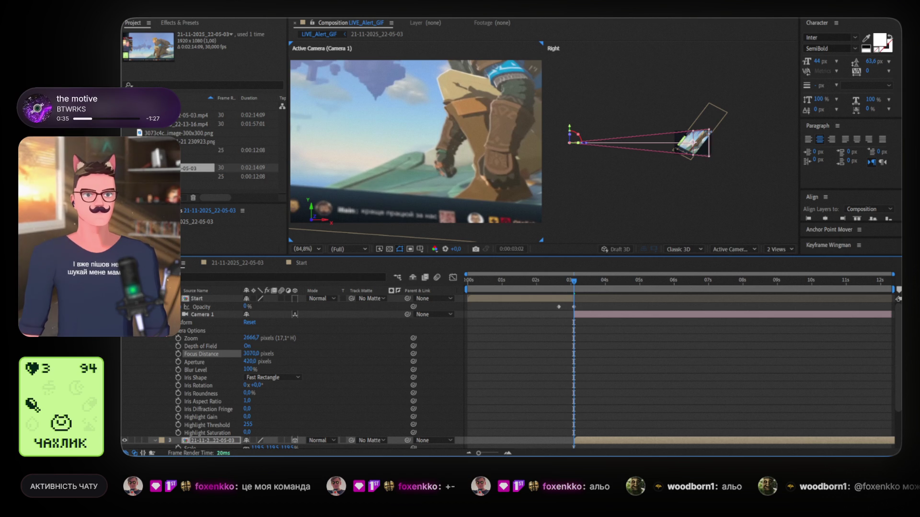
pyautogui.click(175, 395)
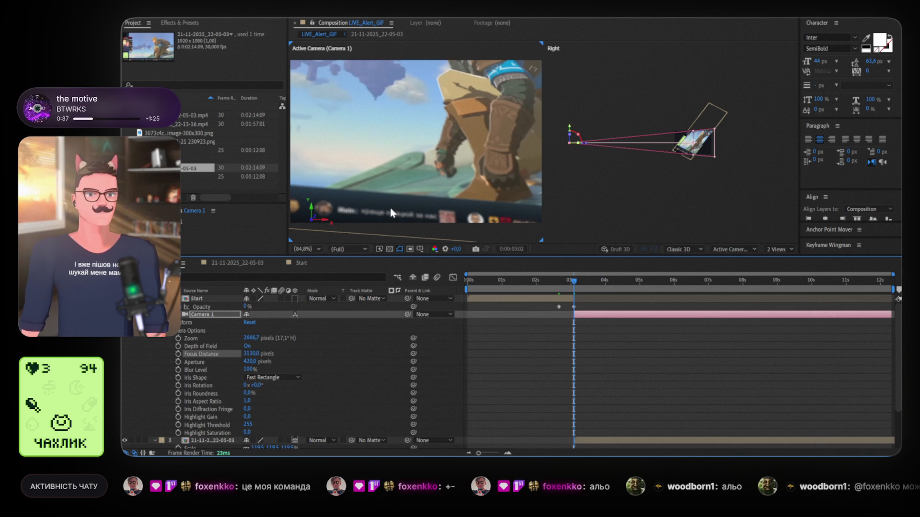
pyautogui.moveTo(251, 354)
pyautogui.mouseDown()
pyautogui.moveTo(237, 353)
pyautogui.moveTo(314, 356)
pyautogui.mouseUp()
pyautogui.click(463, 234)
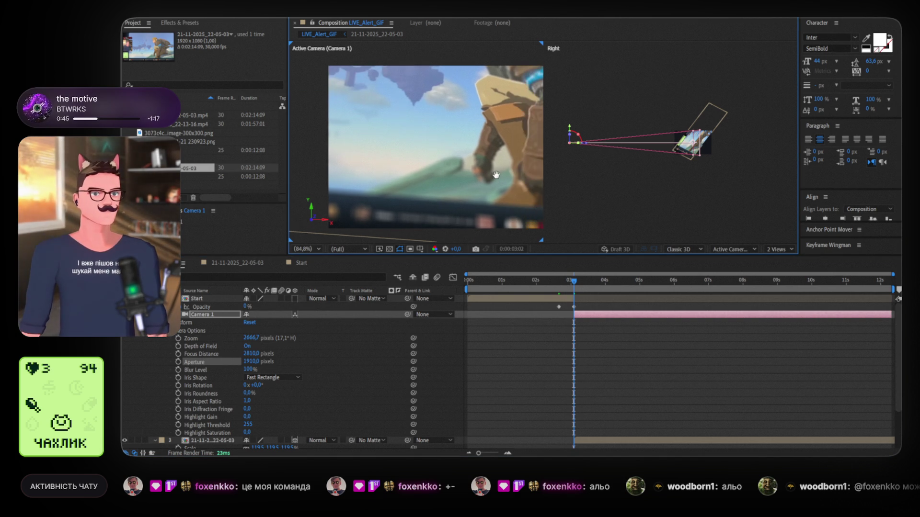
pyautogui.click(780, 254)
# Set the focus distance to 3550 and the aperture to 920 pixels, then preview.
pyautogui.click(309, 261)
pyautogui.scroll(2, 609, 191)
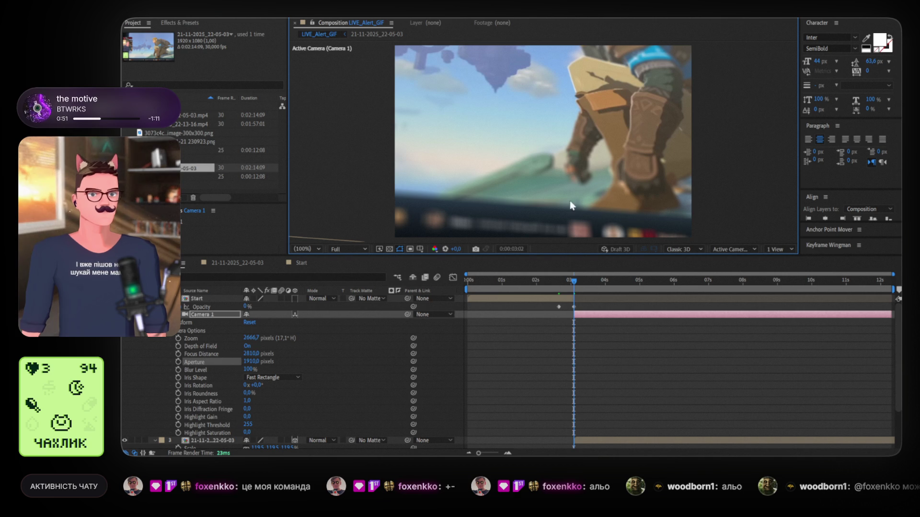
pyautogui.click(254, 353)
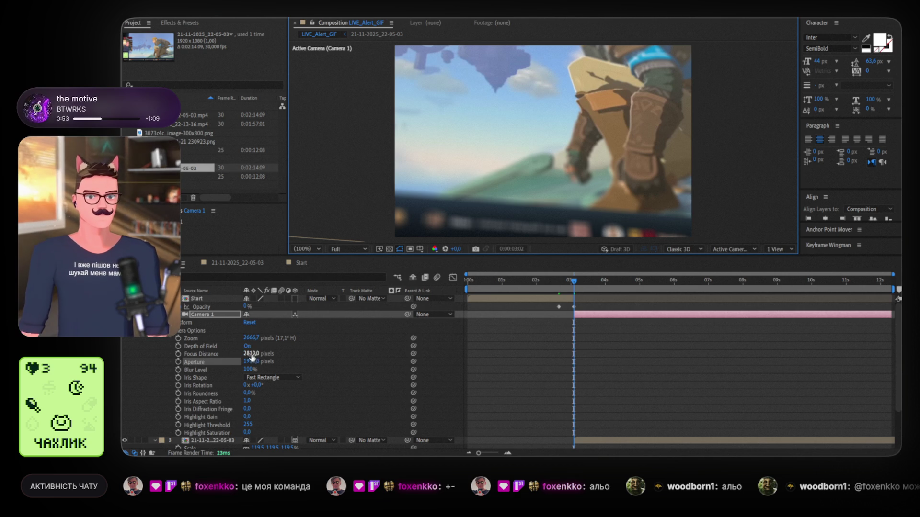
pyautogui.write('3550')
pyautogui.press('Return')
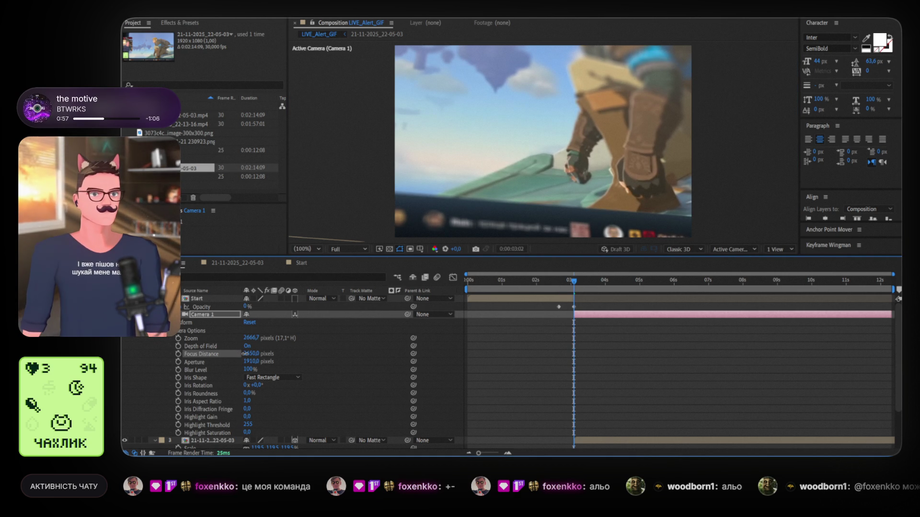
pyautogui.moveTo(250, 361)
pyautogui.mouseDown()
pyautogui.moveTo(199, 362)
pyautogui.moveTo(212, 361)
pyautogui.mouseUp()
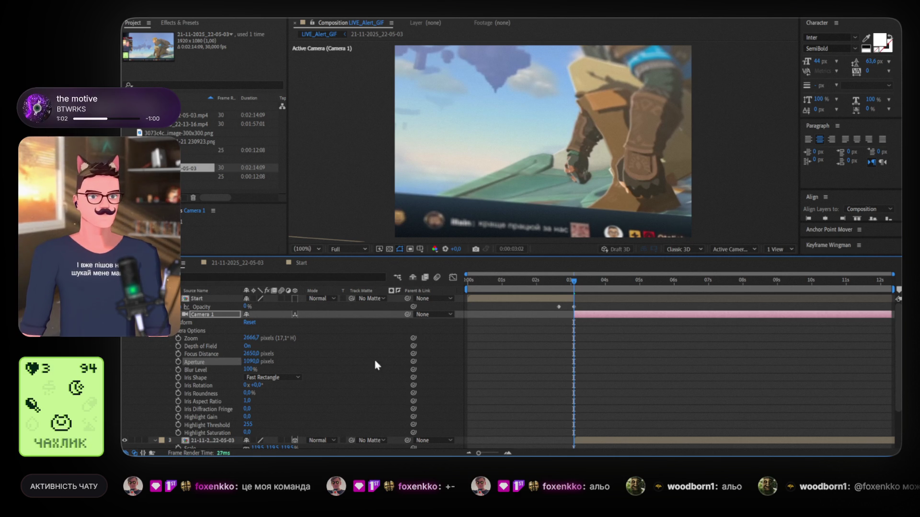
pyautogui.press('space')
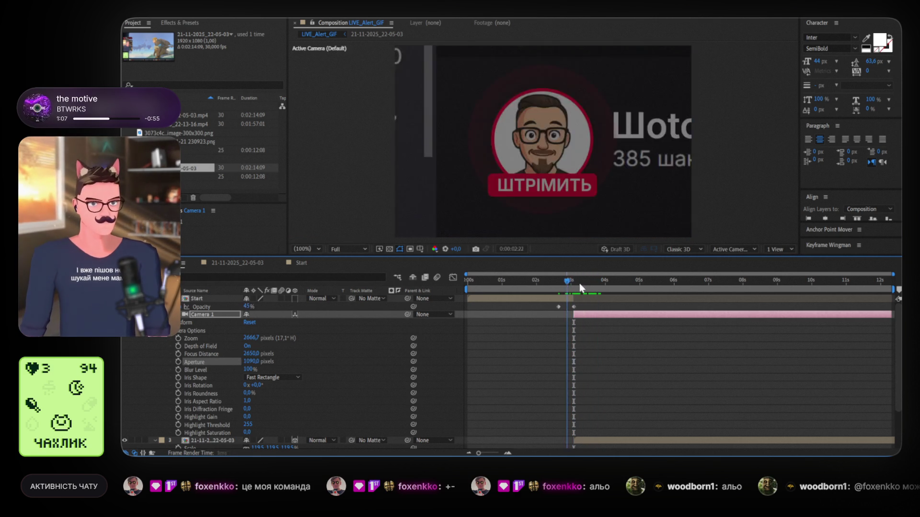
# Just after 3 seconds, move the tilted footage layer up and to the right.
pyautogui.click(597, 286)
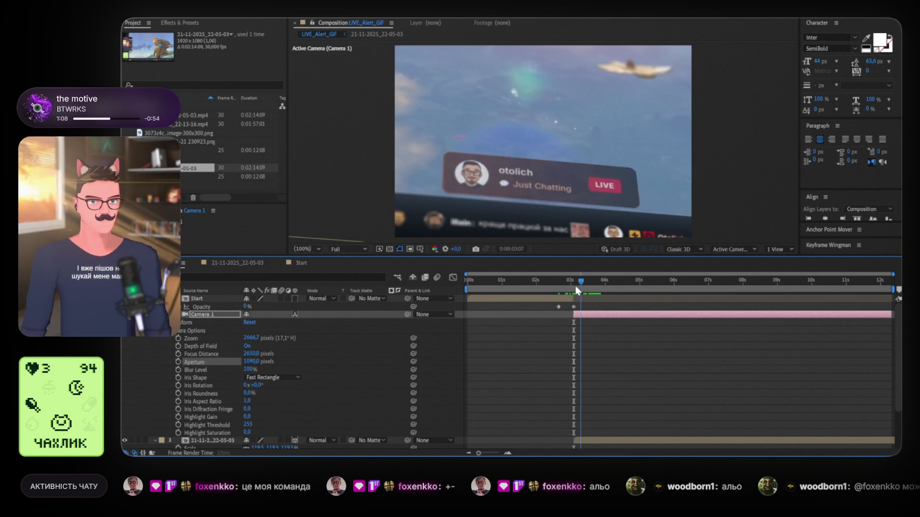
pyautogui.moveTo(599, 286)
pyautogui.mouseDown()
pyautogui.moveTo(667, 293)
pyautogui.moveTo(615, 290)
pyautogui.moveTo(648, 290)
pyautogui.moveTo(627, 292)
pyautogui.moveTo(639, 290)
pyautogui.mouseUp()
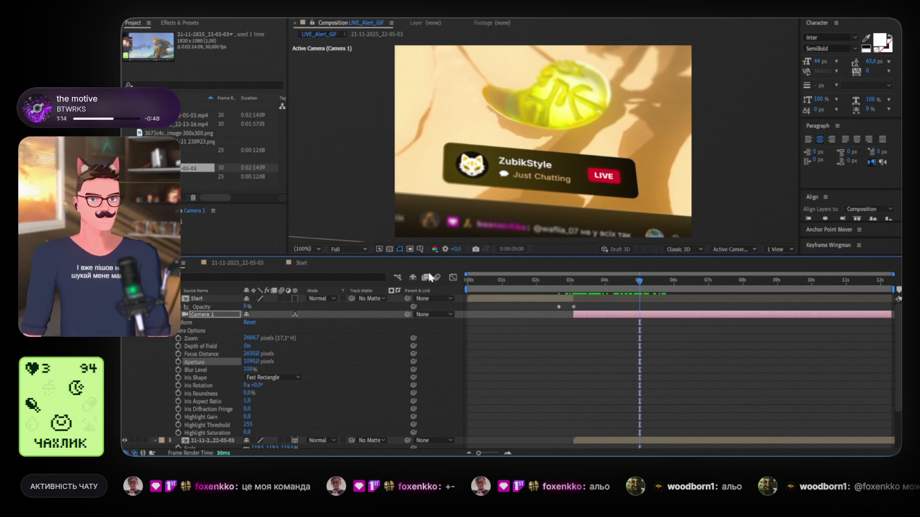
pyautogui.click(603, 148)
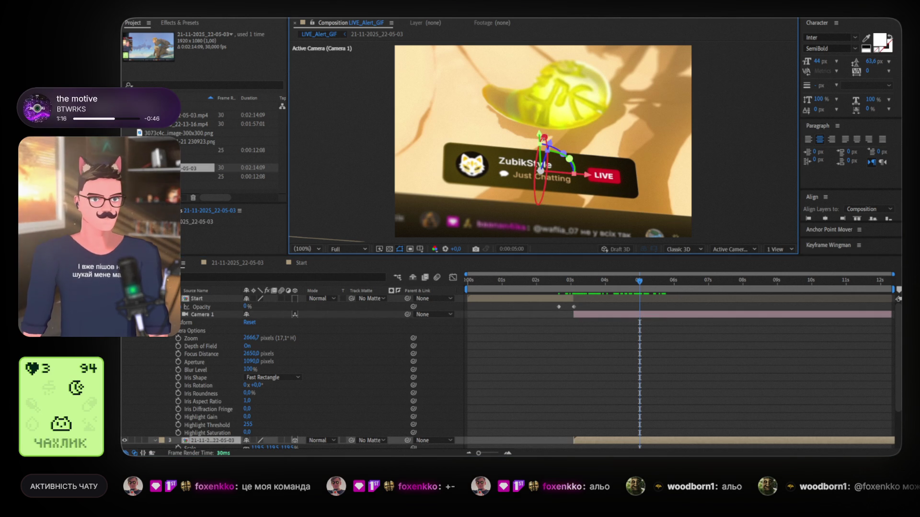
pyautogui.moveTo(539, 135); pyautogui.dragTo(545, 115)
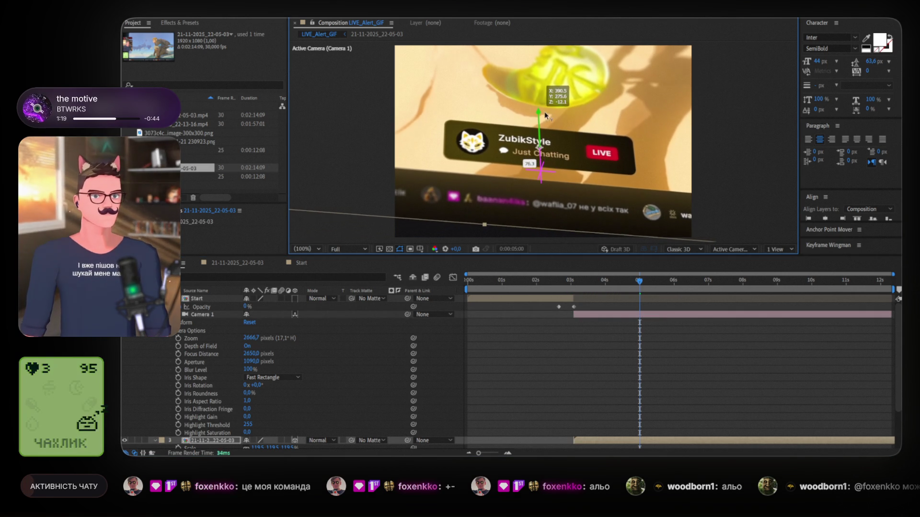
pyautogui.moveTo(593, 160); pyautogui.dragTo(599, 158)
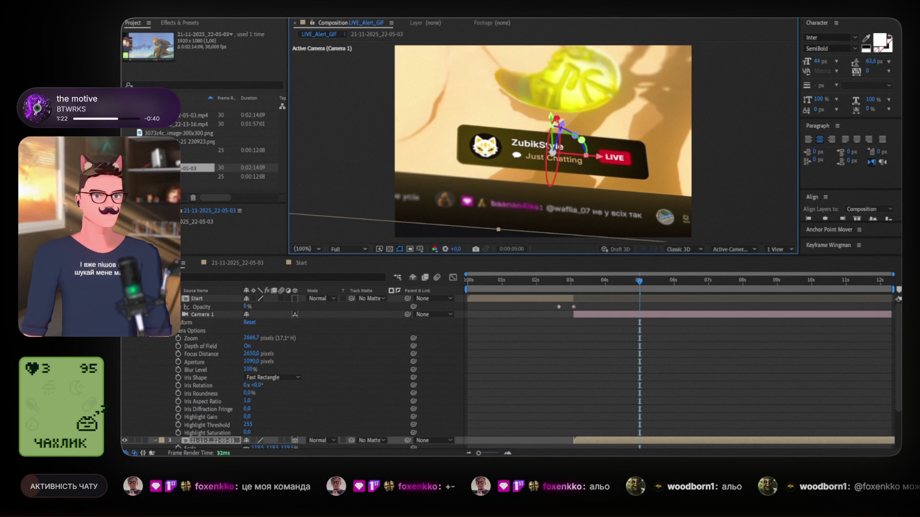
pyautogui.moveTo(550, 115); pyautogui.dragTo(551, 112)
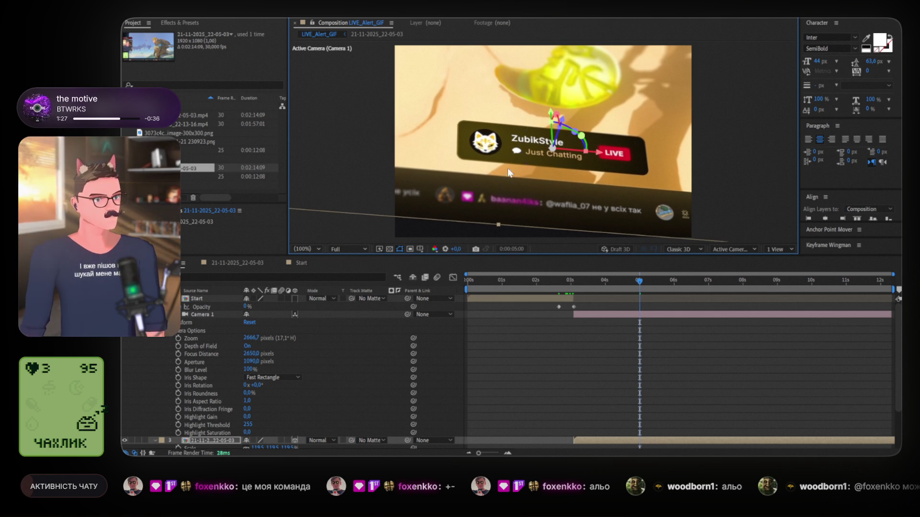
# Fine-tune the footage's orientation and set its scale to 147.5%.
pyautogui.scroll(-3, 264, 370)
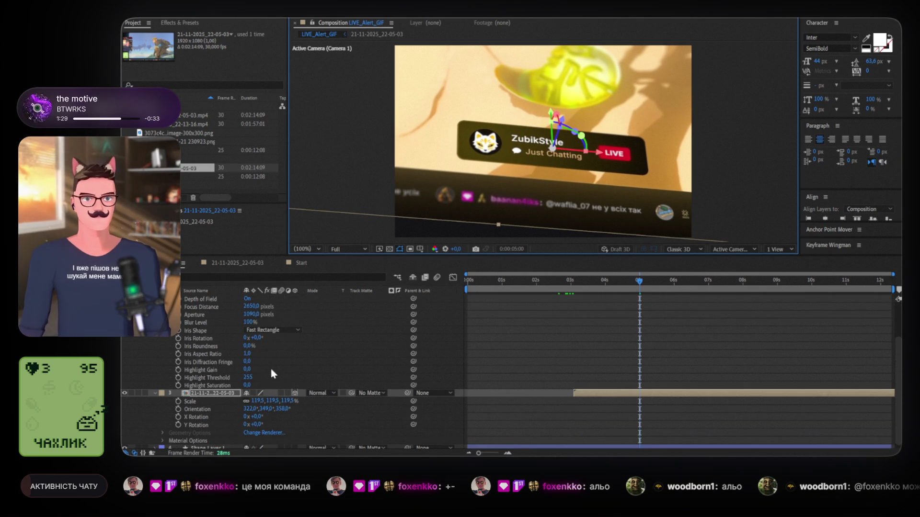
pyautogui.moveTo(263, 412)
pyautogui.mouseDown()
pyautogui.moveTo(259, 403)
pyautogui.moveTo(272, 400)
pyautogui.mouseUp()
pyautogui.moveTo(271, 401); pyautogui.dragTo(270, 400)
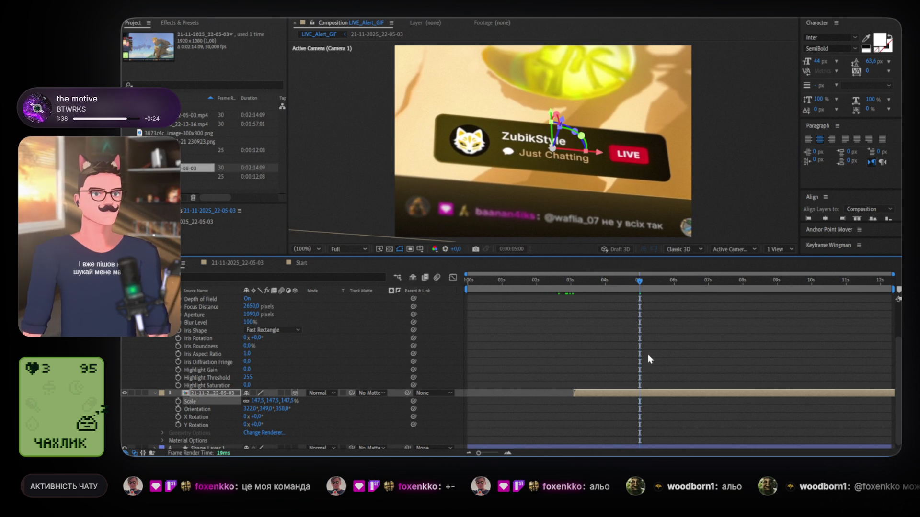
pyautogui.scroll(2, 602, 400)
pyautogui.scroll(-2, 588, 370)
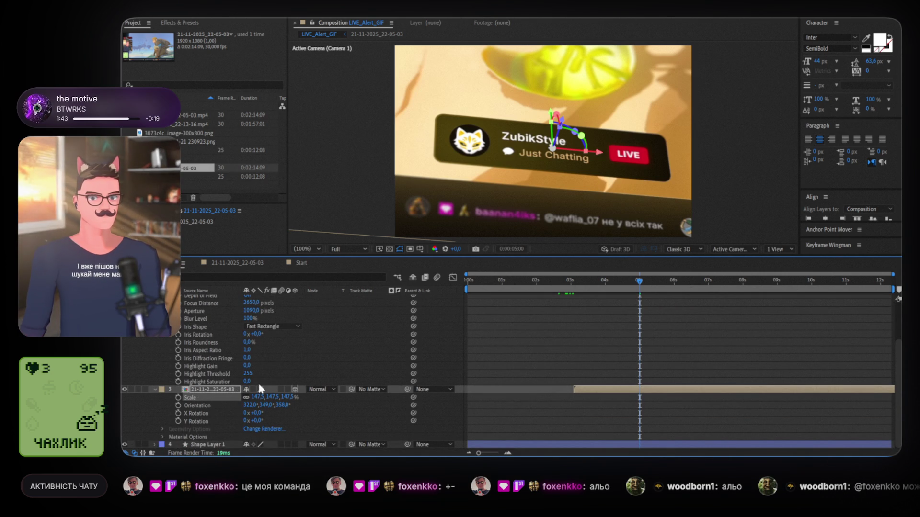
# Keyframe the footage's orientation at 3 s, then change it to 319.3°, 26.1°, 21.3° near 10 s.
pyautogui.click(577, 283)
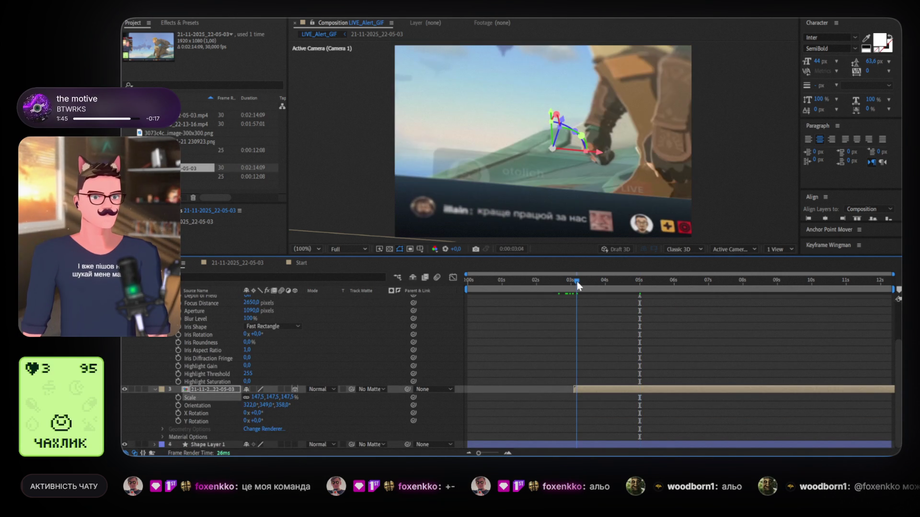
pyautogui.click(179, 405)
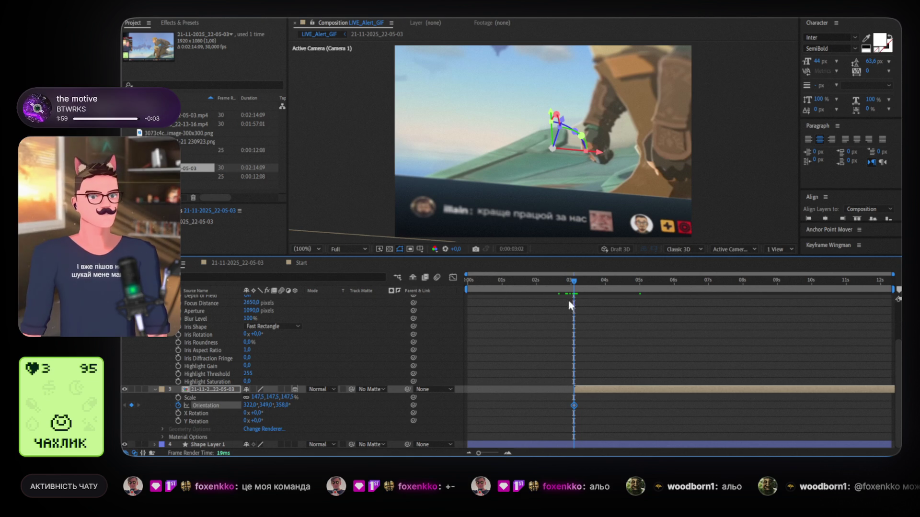
pyautogui.moveTo(577, 277)
pyautogui.mouseDown()
pyautogui.moveTo(817, 289)
pyautogui.moveTo(882, 282)
pyautogui.moveTo(832, 284)
pyautogui.mouseUp()
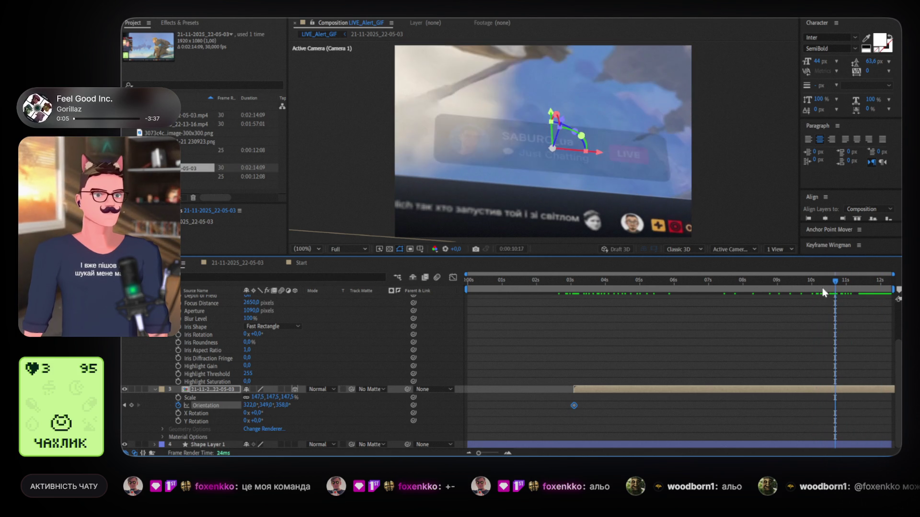
pyautogui.moveTo(836, 284); pyautogui.dragTo(829, 283)
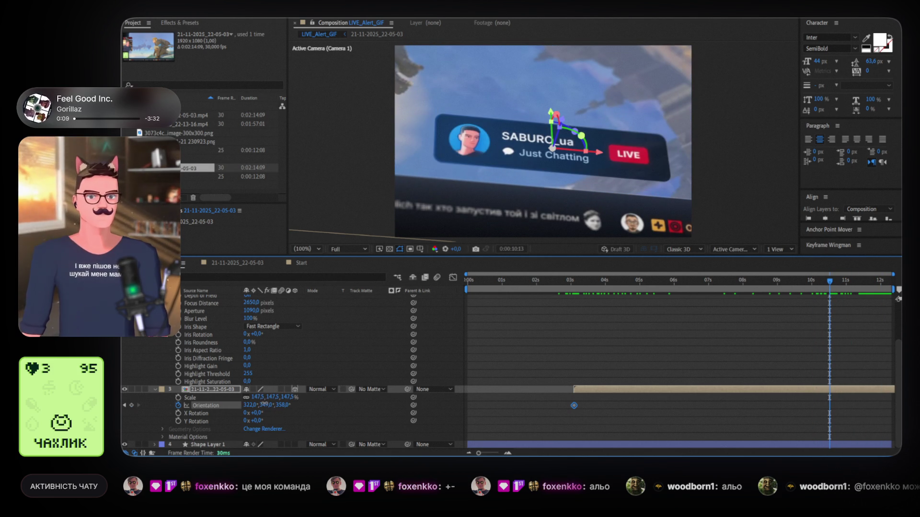
pyautogui.moveTo(264, 404); pyautogui.dragTo(434, 406)
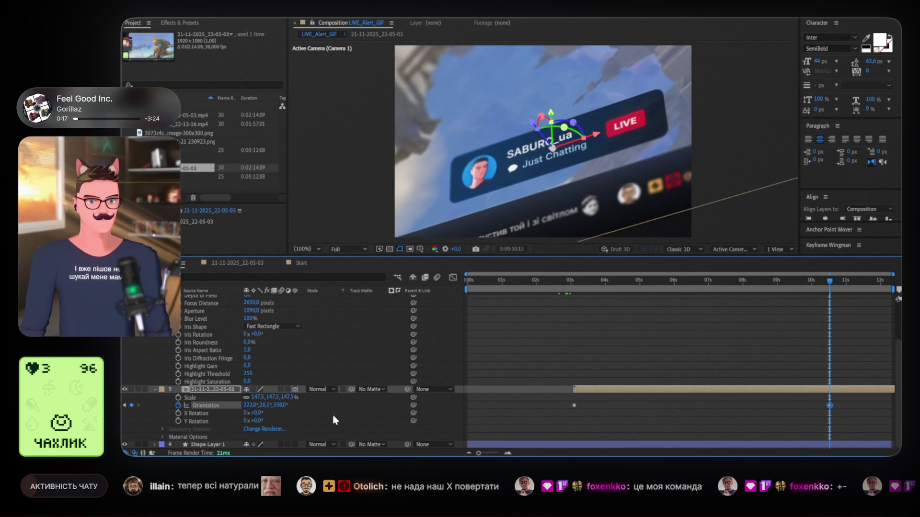
pyautogui.moveTo(275, 409)
pyautogui.mouseDown()
pyautogui.moveTo(396, 408)
pyautogui.moveTo(387, 411)
pyautogui.mouseUp()
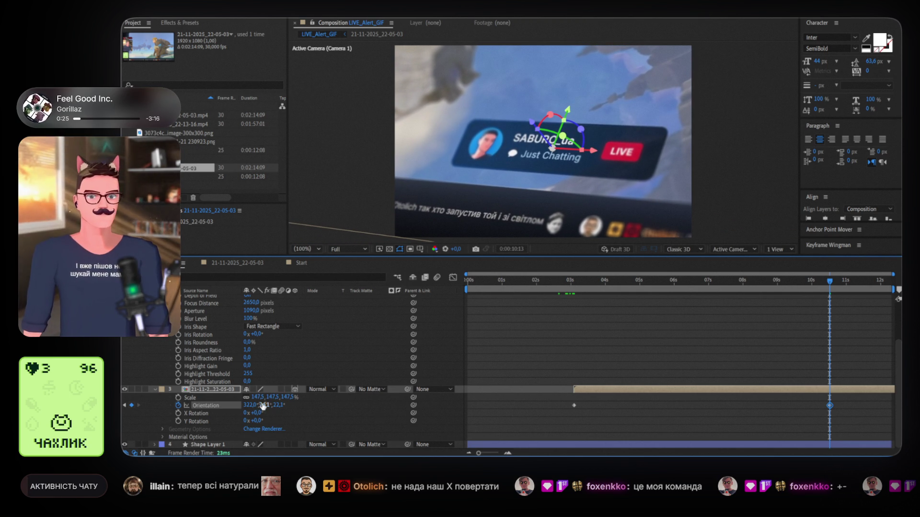
pyautogui.moveTo(281, 405); pyautogui.dragTo(235, 405)
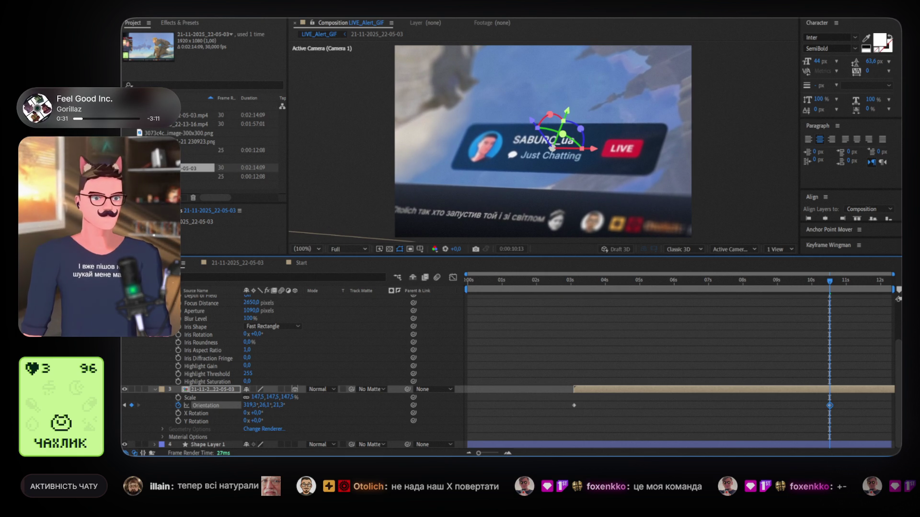
# Select both orientation keyframes and preview the new motion from 3 seconds.
pyautogui.moveTo(842, 405); pyautogui.dragTo(567, 415)
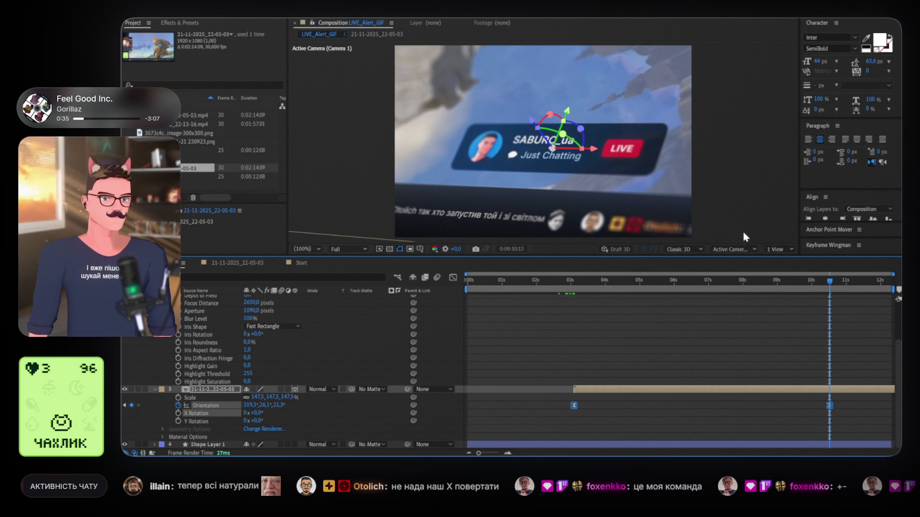
pyautogui.click(570, 281)
pyautogui.press('space')
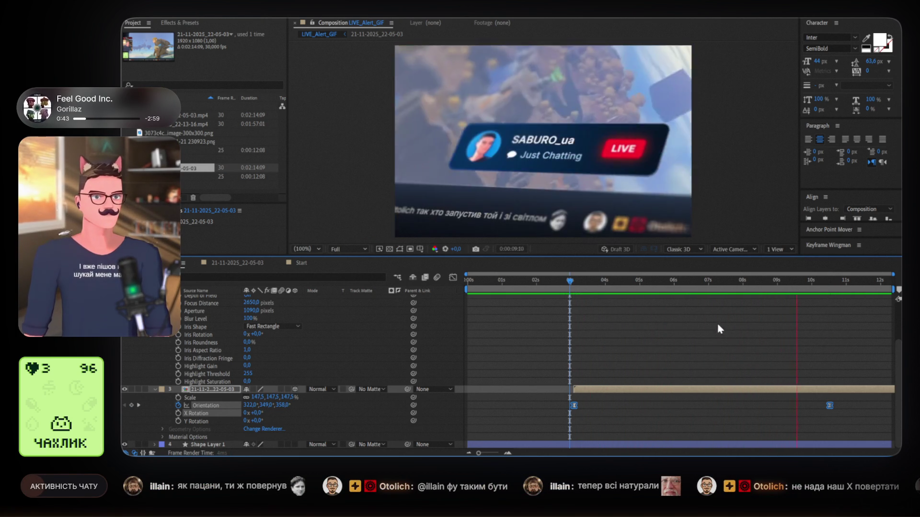
pyautogui.press('space')
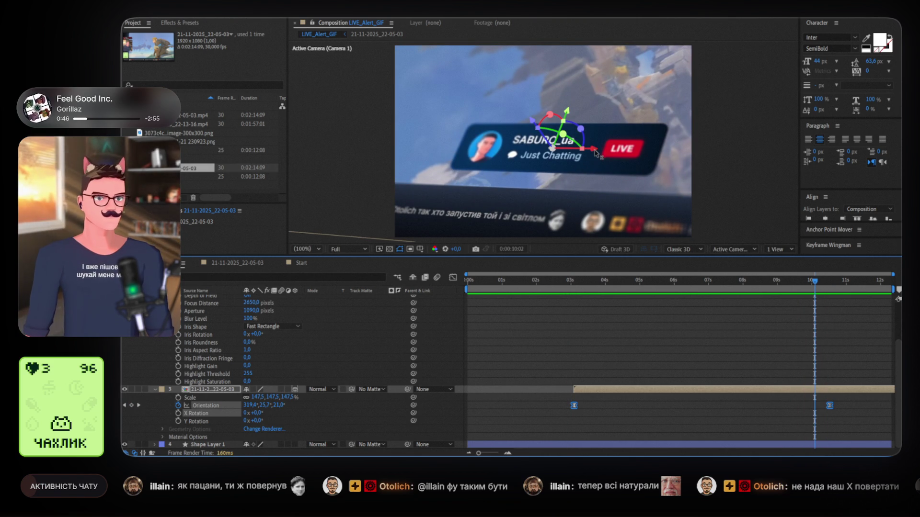
pyautogui.scroll(1, 324, 368)
# Shift Camera 1's Point of Interest X from 400 to 429.6, then return to 3 seconds.
pyautogui.scroll(1, 322, 361)
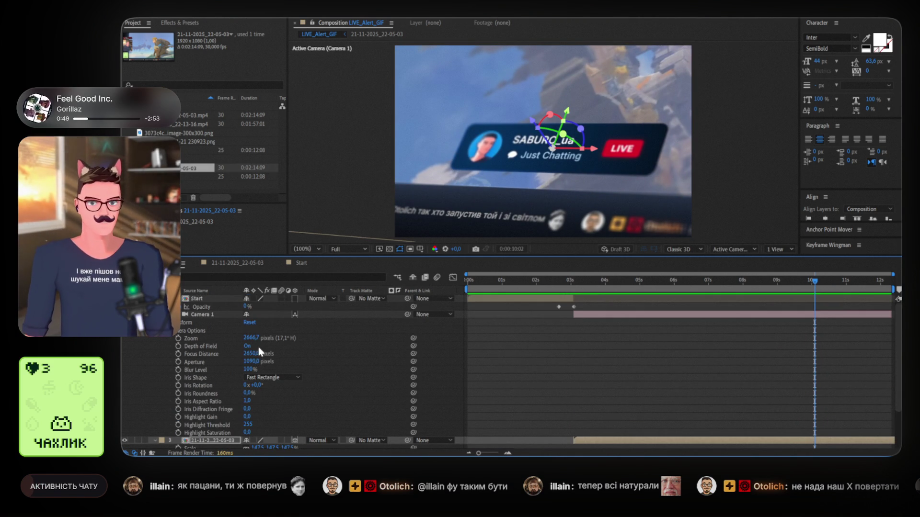
pyautogui.click(166, 323)
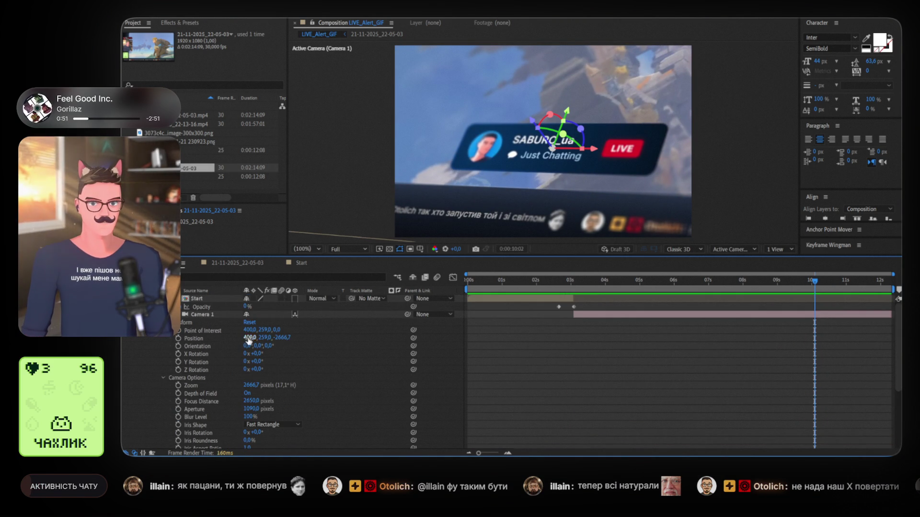
pyautogui.moveTo(247, 329); pyautogui.dragTo(391, 340)
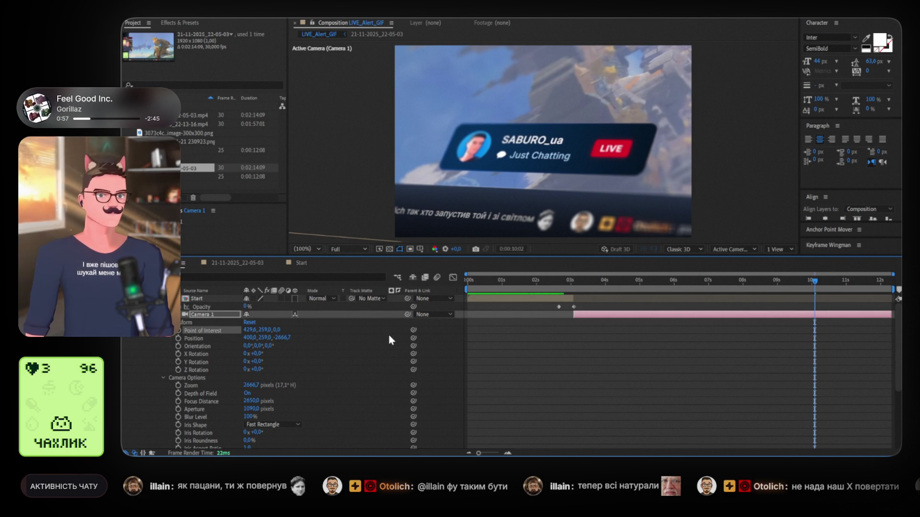
pyautogui.moveTo(816, 286)
pyautogui.mouseDown()
pyautogui.moveTo(545, 288)
pyautogui.moveTo(574, 286)
pyautogui.mouseUp()
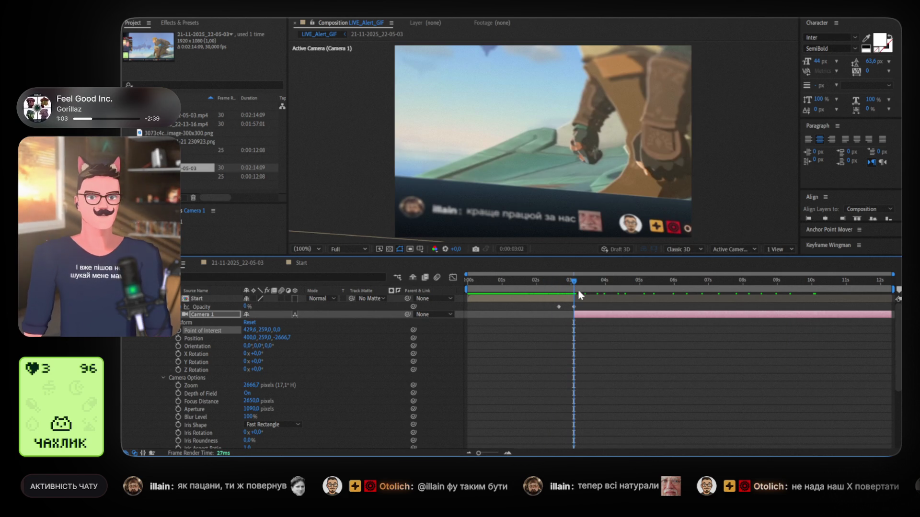
# Keyframe the footage layer's position, review its animated properties, and start Camera 1 later.
pyautogui.click(601, 321)
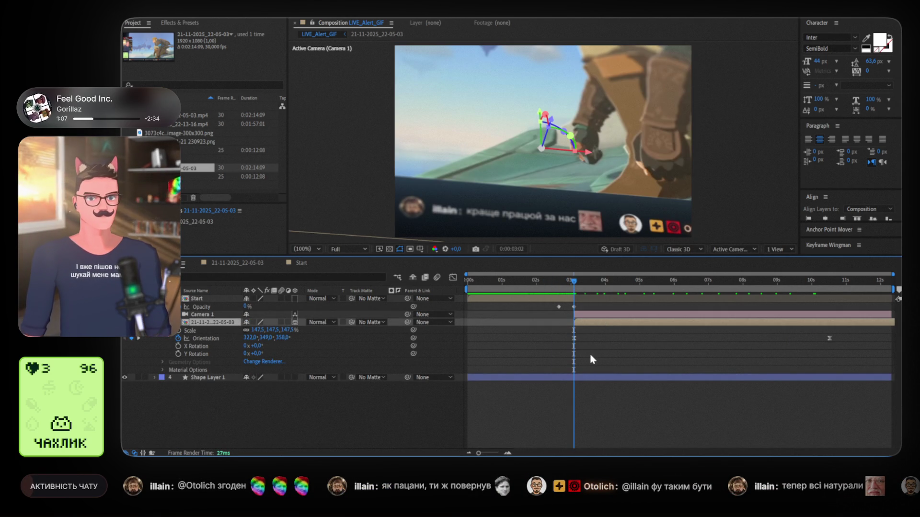
pyautogui.press('p')
pyautogui.click(179, 331)
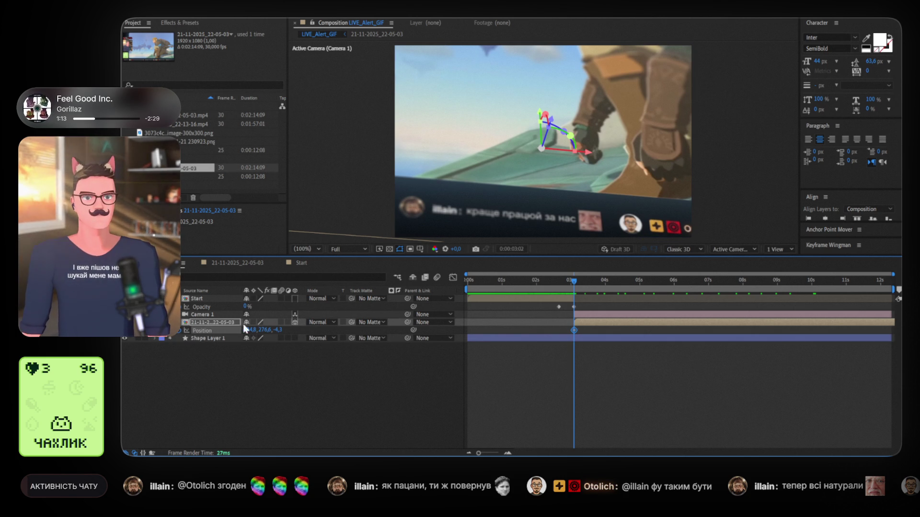
pyautogui.press('u')
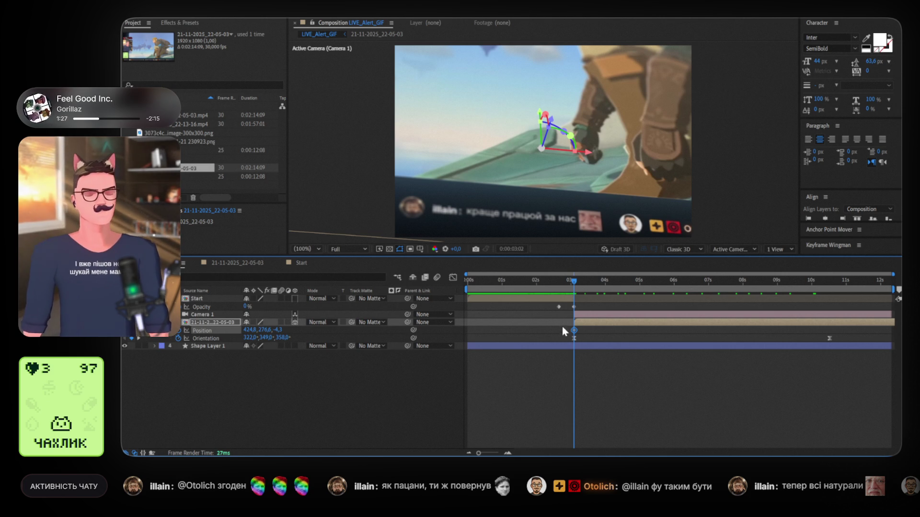
pyautogui.moveTo(573, 283)
pyautogui.mouseDown()
pyautogui.moveTo(776, 285)
pyautogui.moveTo(562, 302)
pyautogui.moveTo(573, 300)
pyautogui.moveTo(584, 322)
pyautogui.mouseUp()
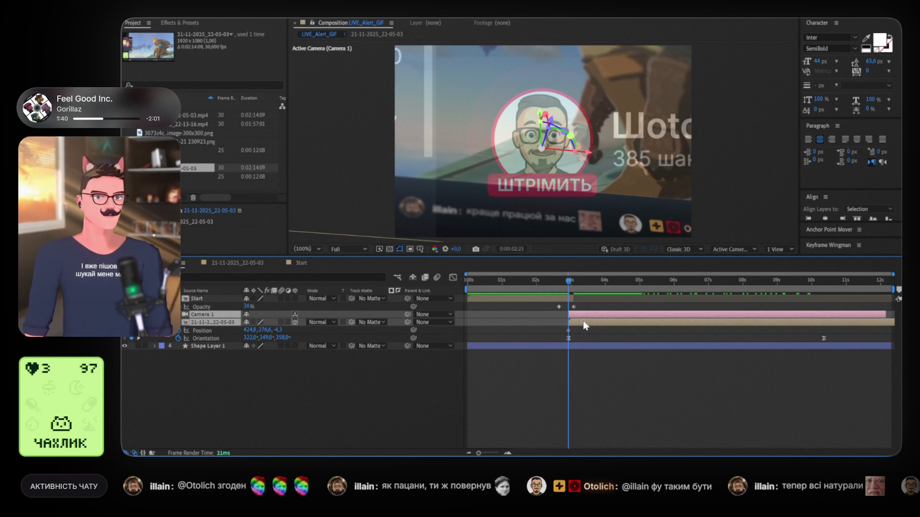
pyautogui.moveTo(586, 325); pyautogui.dragTo(590, 328)
pyautogui.moveTo(573, 285); pyautogui.dragTo(576, 285)
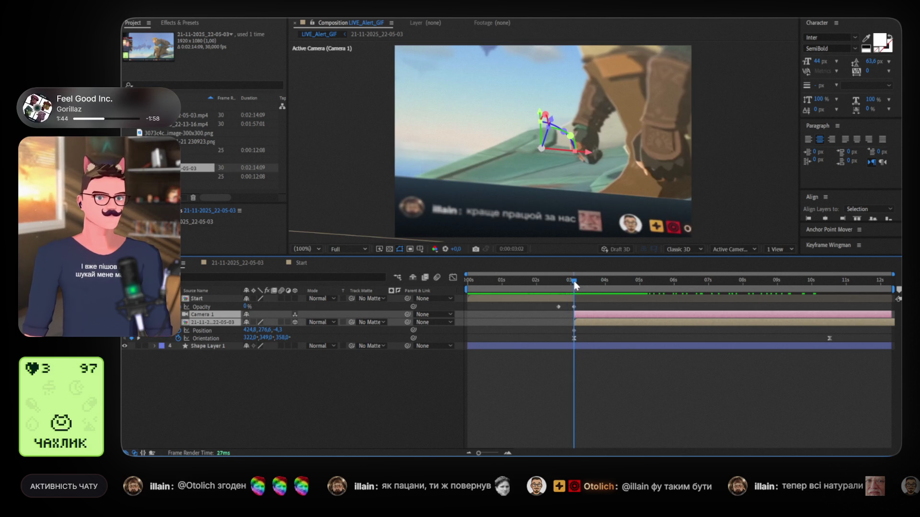
# Add a footage opacity keyframe at 3:02 and open the 21-11-2025_22-05-03 precomp.
pyautogui.click(625, 382)
pyautogui.click(593, 324)
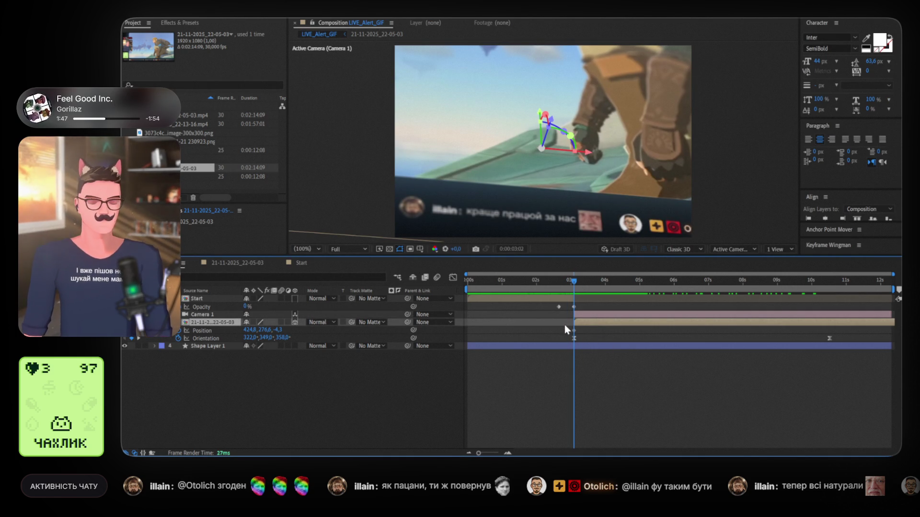
pyautogui.press('t')
pyautogui.click(181, 330)
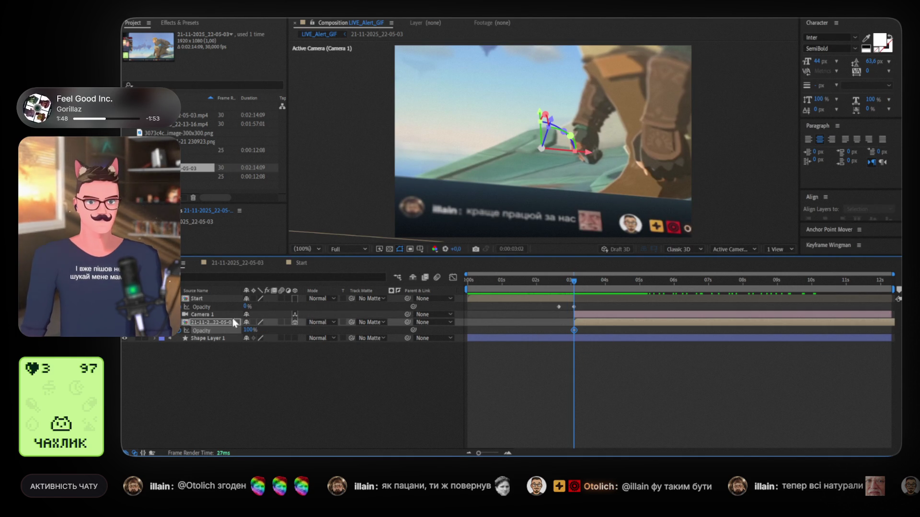
pyautogui.moveTo(575, 283); pyautogui.dragTo(578, 284)
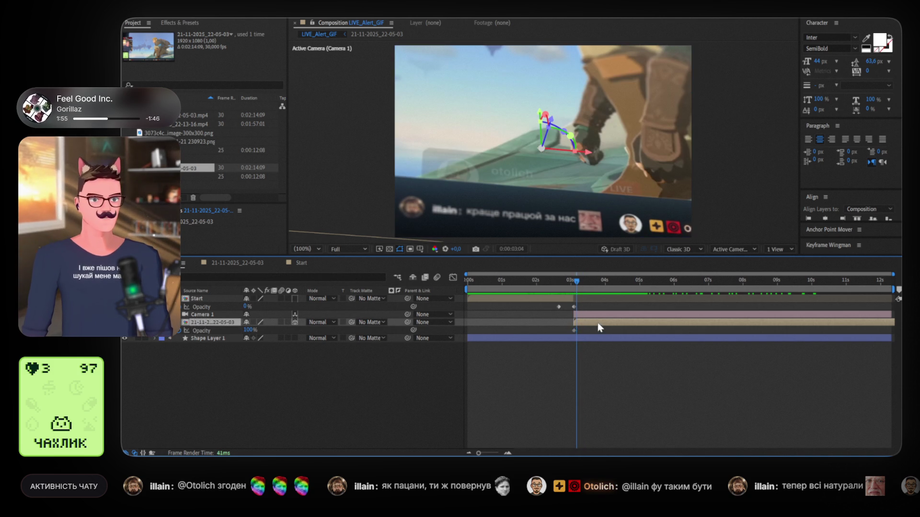
pyautogui.doubleClick(596, 323)
pyautogui.click(509, 353)
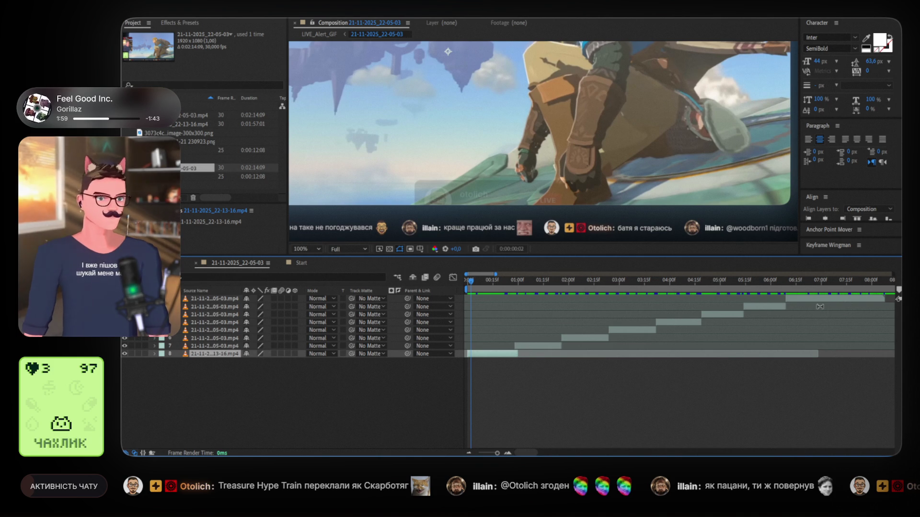
# Shift all of the precomp's clips later in time.
pyautogui.hotkey('ctrl', 'a')
pyautogui.moveTo(548, 343); pyautogui.dragTo(557, 343)
pyautogui.click(496, 362)
pyautogui.moveTo(497, 354); pyautogui.dragTo(467, 353)
pyautogui.moveTo(469, 282); pyautogui.dragTo(489, 278)
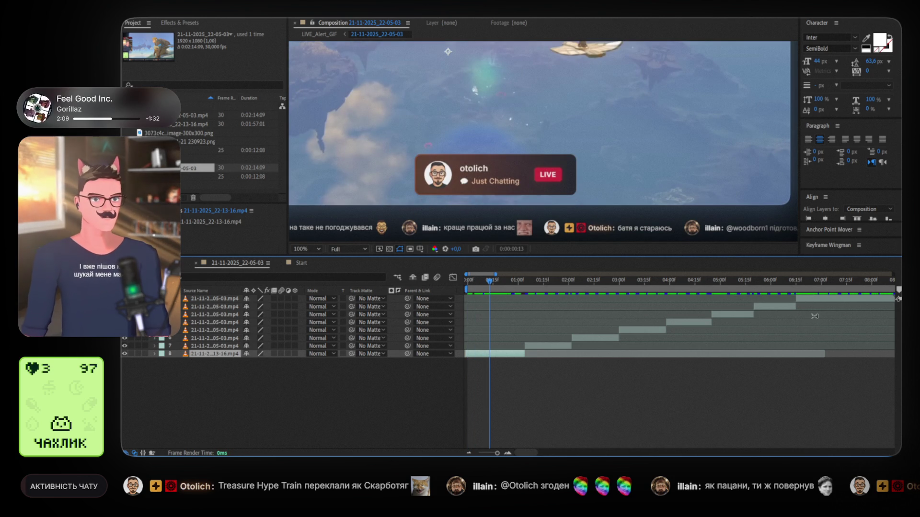
# Extend the 22-13-16 clip back to the comp start and return to LIVE_Alert_GIF.
pyautogui.click(812, 301)
pyautogui.hotkey('ctrl', 'a')
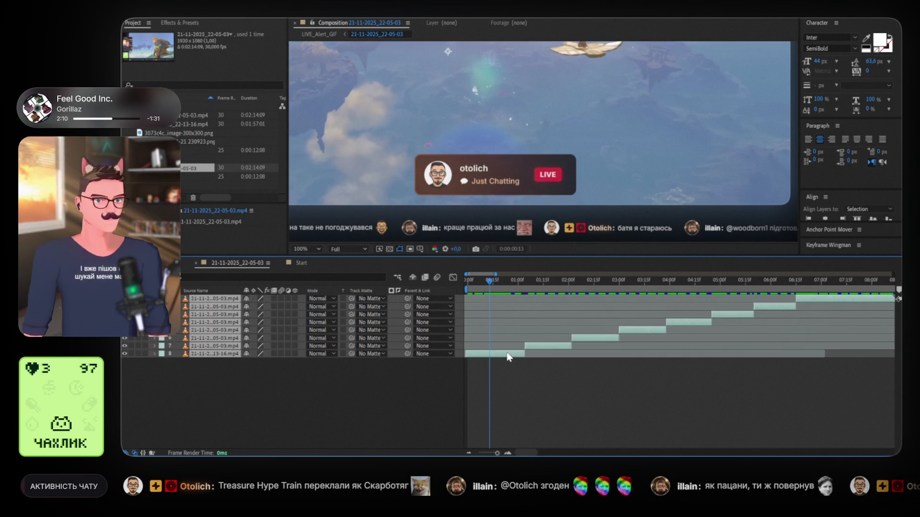
pyautogui.doubleClick(515, 355)
pyautogui.moveTo(511, 357)
pyautogui.mouseDown()
pyautogui.moveTo(522, 357)
pyautogui.moveTo(465, 354)
pyautogui.mouseUp()
pyautogui.click(520, 385)
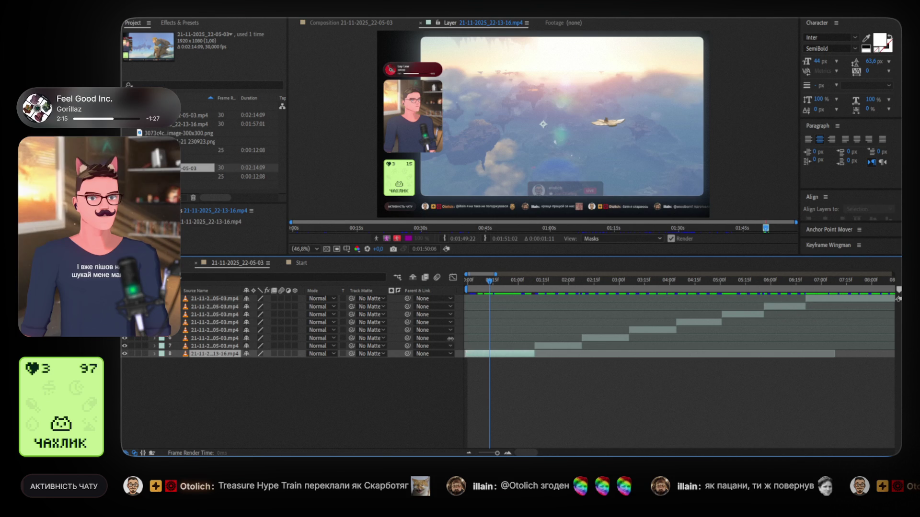
pyautogui.click(181, 264)
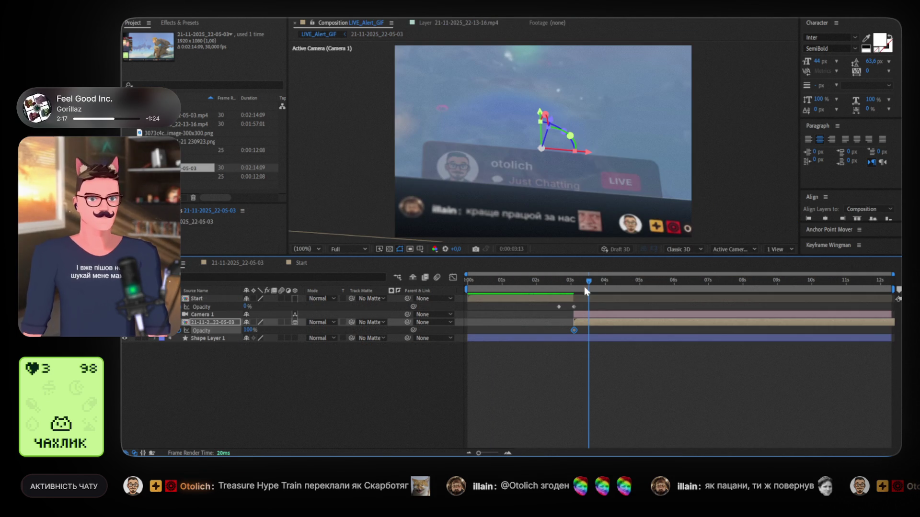
# Set the footage's first opacity keyframe to 0% so it fades in after 3 seconds, then preview.
pyautogui.click(573, 283)
pyautogui.moveTo(574, 283); pyautogui.dragTo(599, 284)
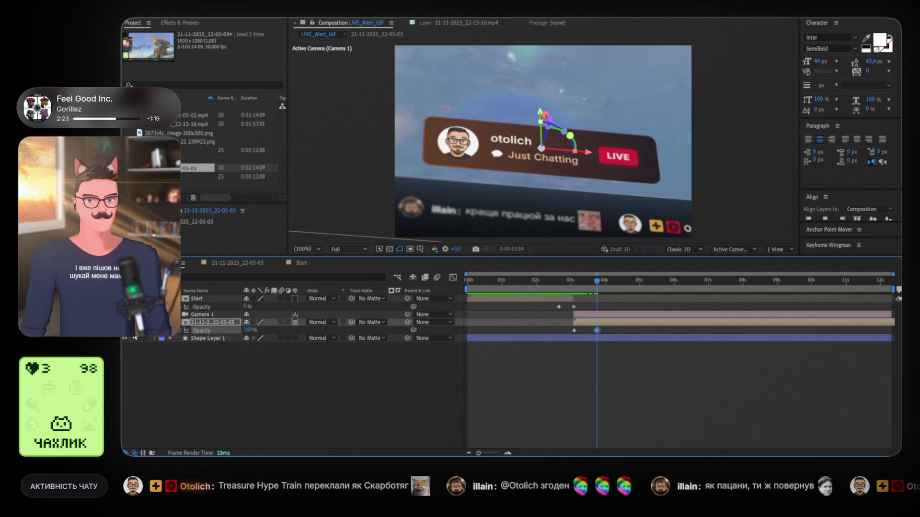
pyautogui.press('j')
pyautogui.moveTo(251, 330); pyautogui.dragTo(222, 330)
pyautogui.press('space')
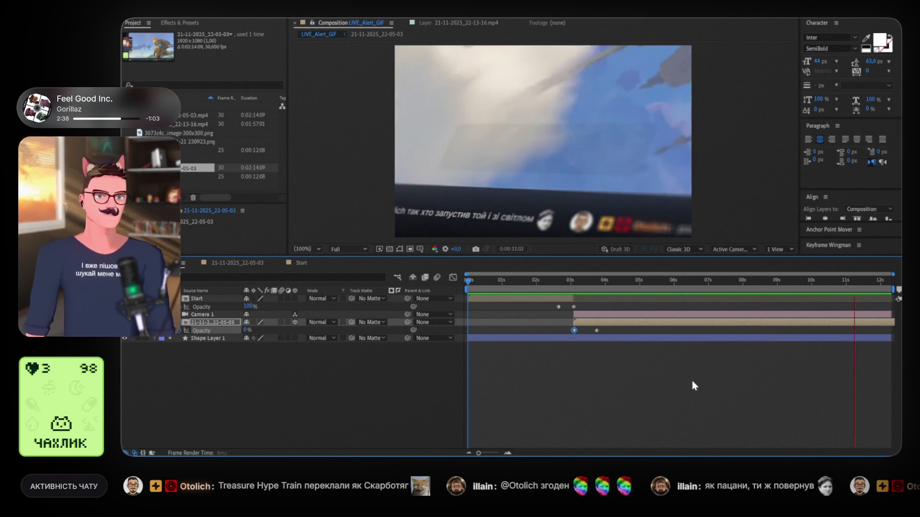
pyautogui.press('space')
pyautogui.moveTo(881, 289)
pyautogui.mouseDown()
pyautogui.moveTo(833, 296)
pyautogui.moveTo(867, 293)
pyautogui.mouseUp()
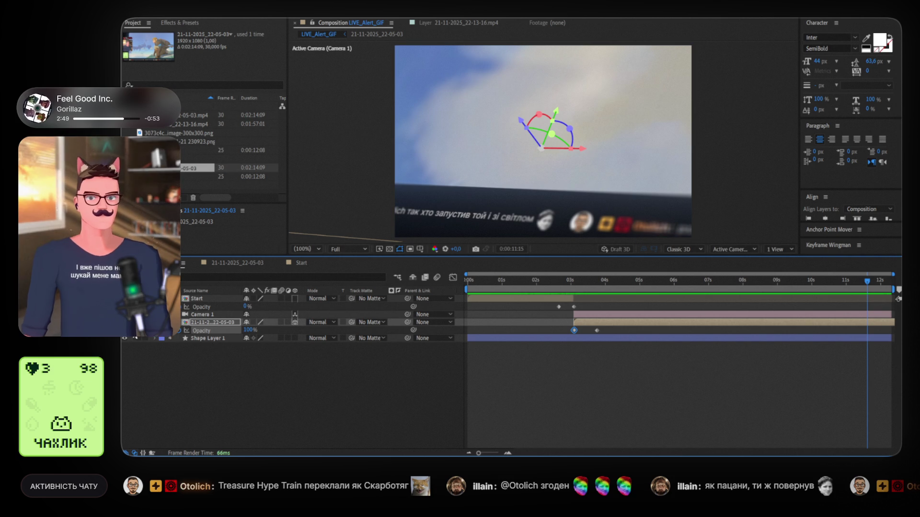
# Fade the footage to 0% opacity at 12:00, trim LIVE_Alert_GIF to 12:00, and preview it.
pyautogui.click(880, 282)
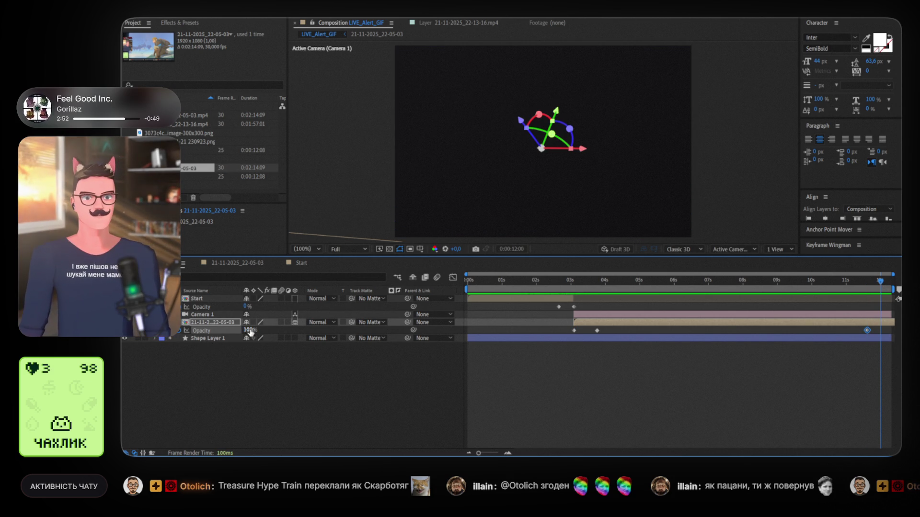
pyautogui.moveTo(249, 330); pyautogui.dragTo(201, 330)
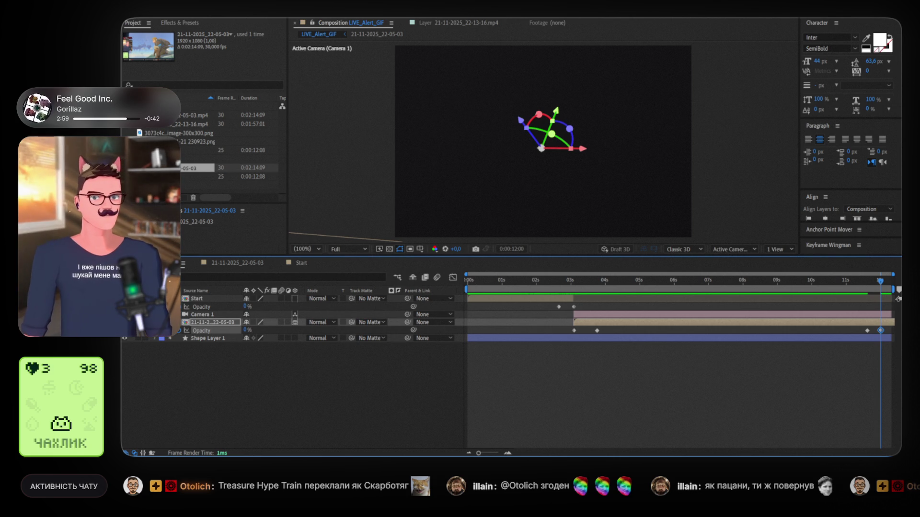
pyautogui.click(127, 159)
pyautogui.click(197, 150)
pyautogui.moveTo(200, 162); pyautogui.dragTo(296, 247)
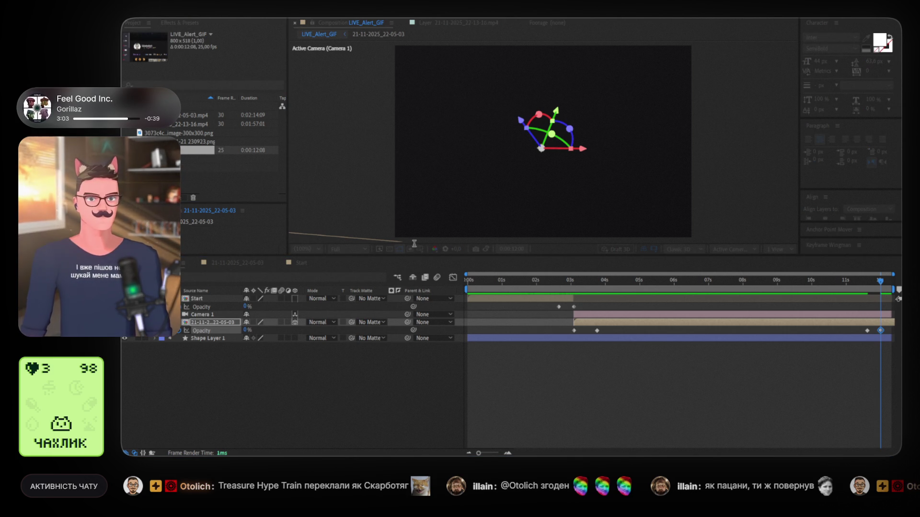
pyautogui.moveTo(447, 251)
pyautogui.mouseDown()
pyautogui.moveTo(523, 314)
pyautogui.moveTo(722, 331)
pyautogui.mouseUp()
pyautogui.press('space')
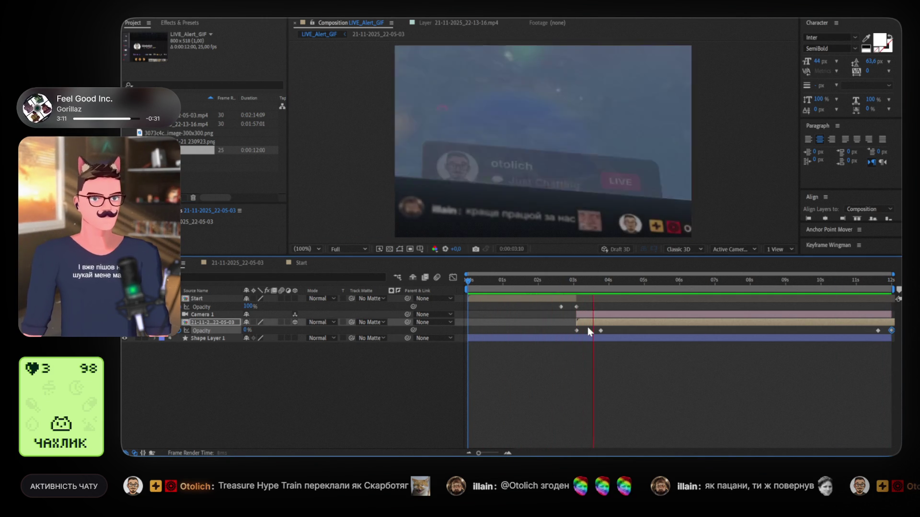
# Stop playback, select Camera 1, and reveal the footage's Position, Orientation and Opacity keyframes.
pyautogui.click(628, 314)
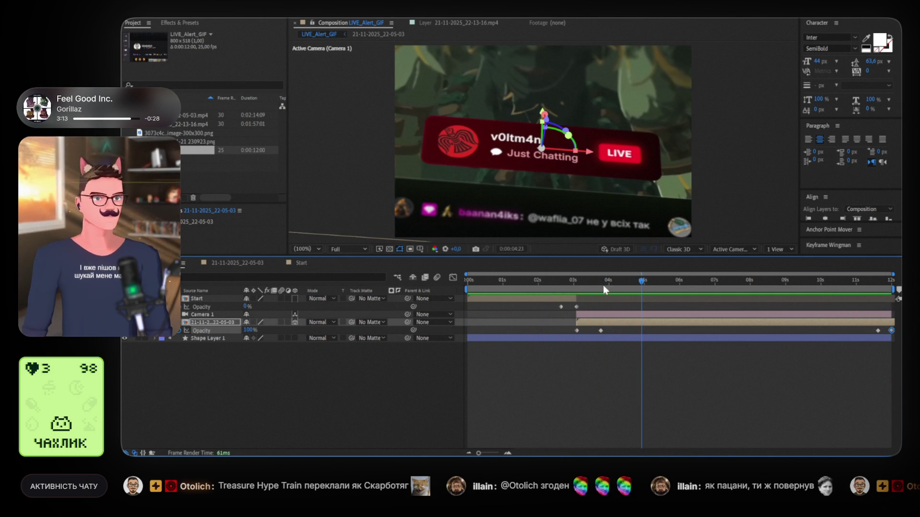
pyautogui.press('u')
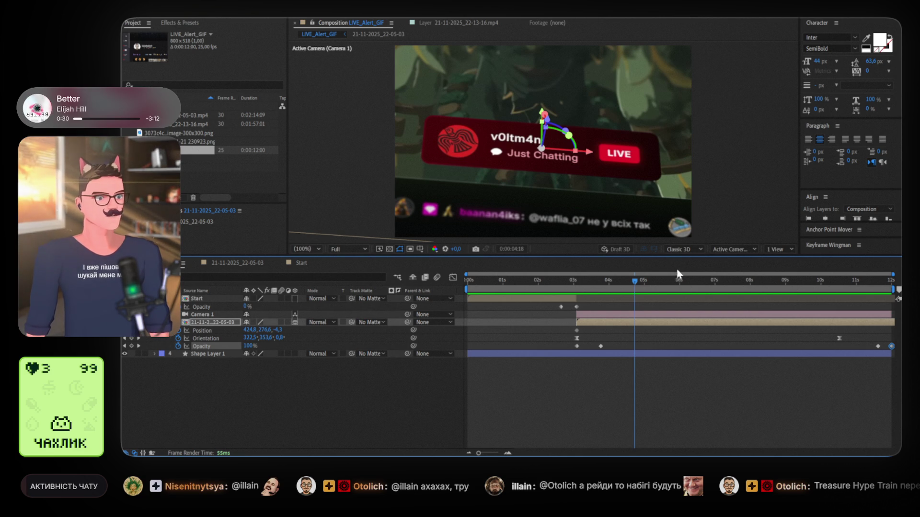
# Move the footage's first Position keyframe later to 3:22, undoing an accidental position change.
pyautogui.click(576, 283)
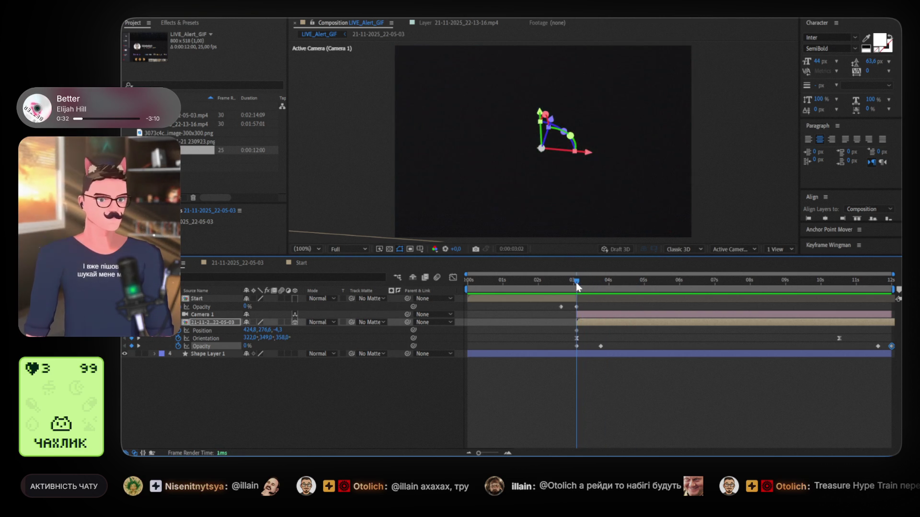
pyautogui.press('space')
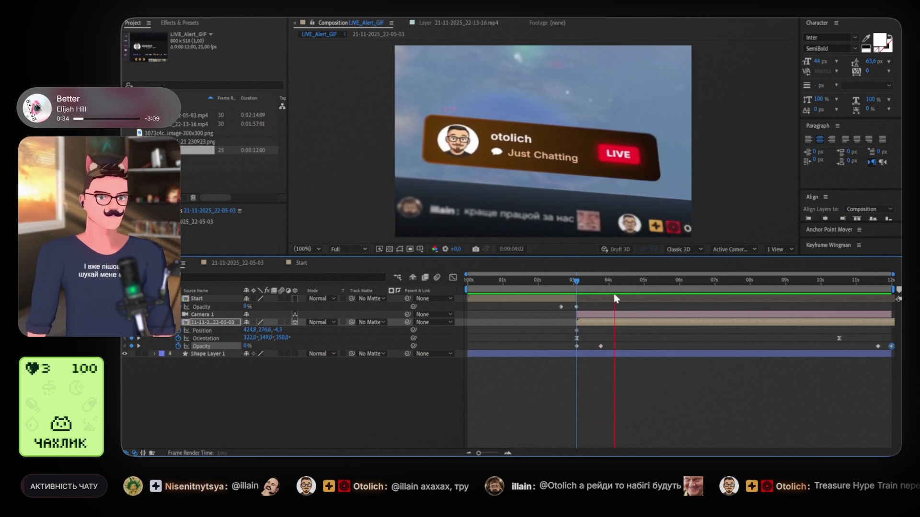
pyautogui.press('space')
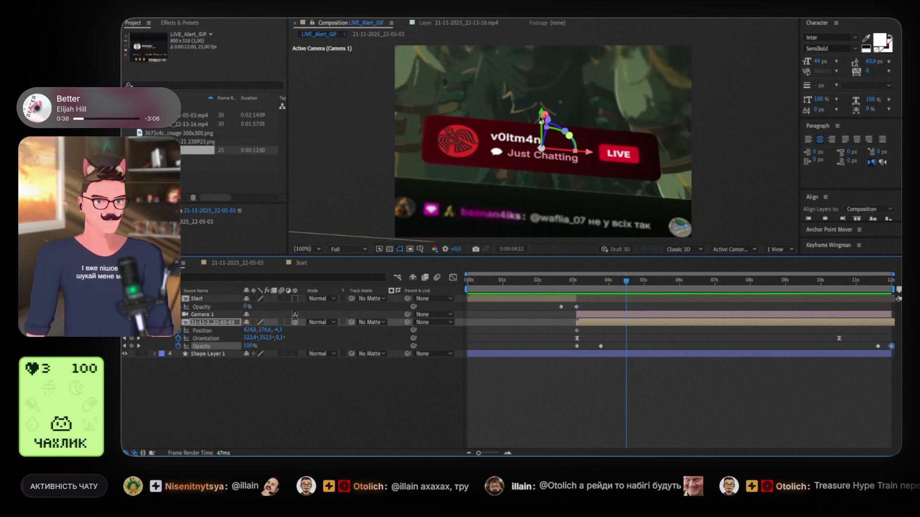
pyautogui.moveTo(541, 114); pyautogui.dragTo(552, 127)
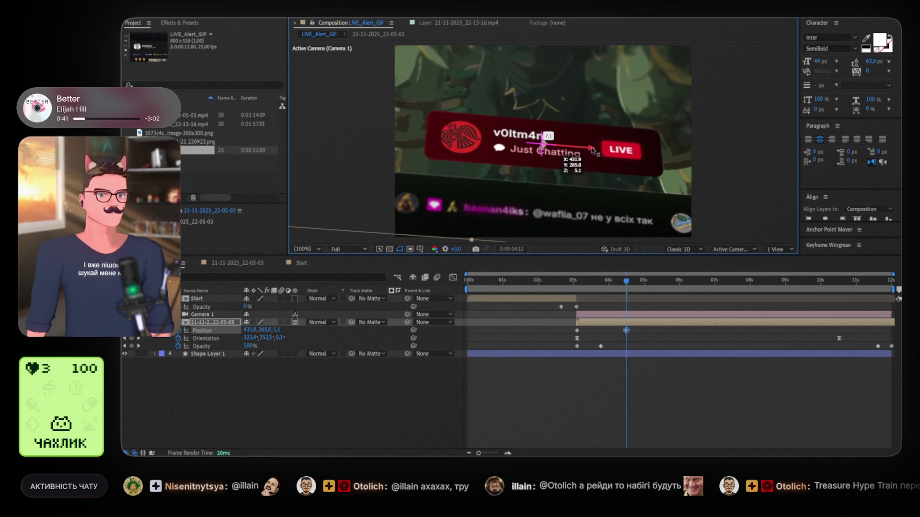
pyautogui.hotkey('ctrl', 'z')
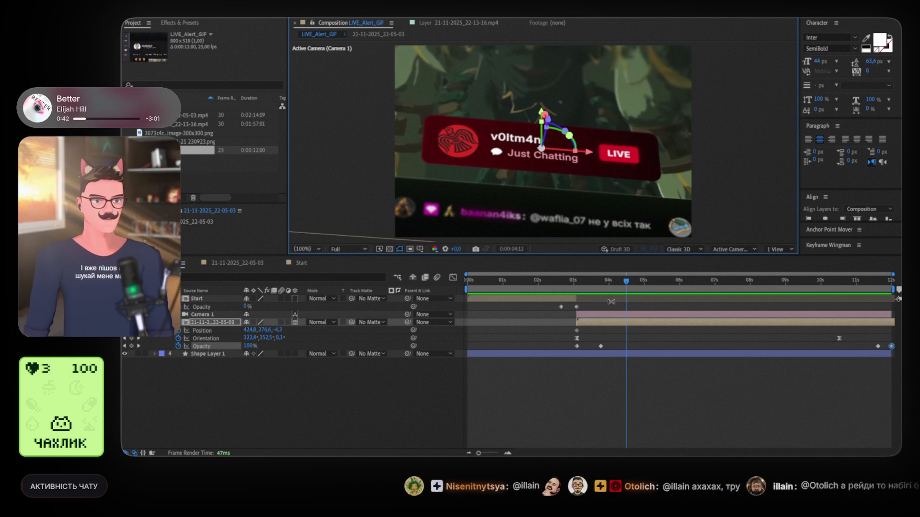
pyautogui.click(593, 280)
pyautogui.moveTo(592, 283)
pyautogui.mouseDown()
pyautogui.moveTo(577, 283)
pyautogui.moveTo(605, 283)
pyautogui.mouseUp()
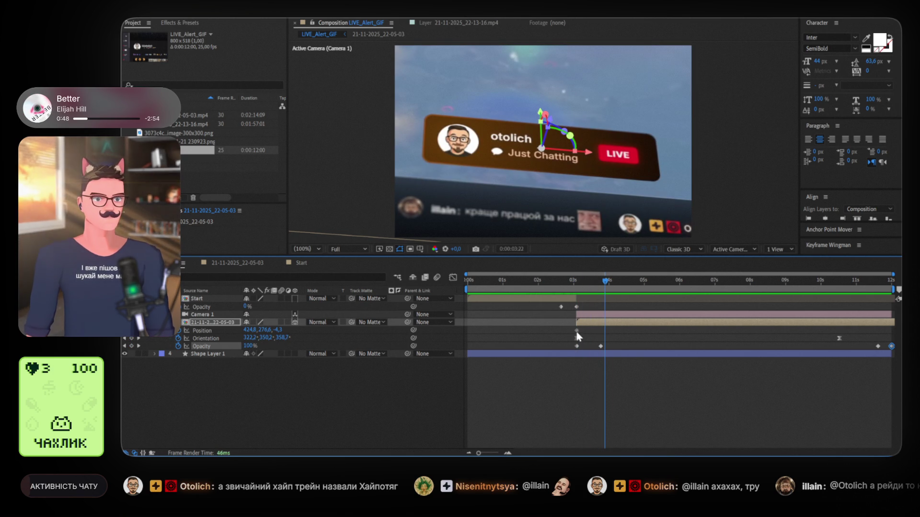
pyautogui.moveTo(577, 332); pyautogui.dragTo(605, 331)
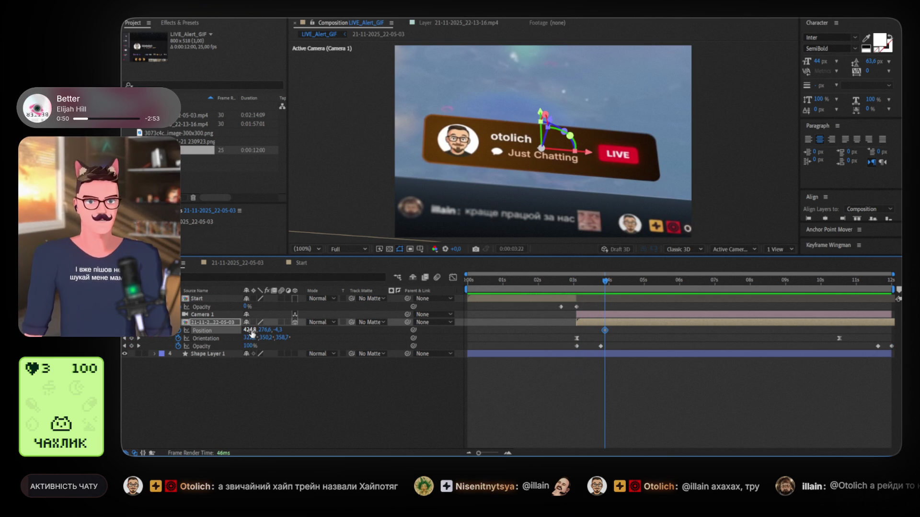
# Lift the alert card slightly and slide it right, then raise it near 10:21.
pyautogui.moveTo(540, 114)
pyautogui.mouseDown()
pyautogui.moveTo(554, 92)
pyautogui.moveTo(543, 115)
pyautogui.mouseUp()
pyautogui.moveTo(587, 148); pyautogui.dragTo(595, 150)
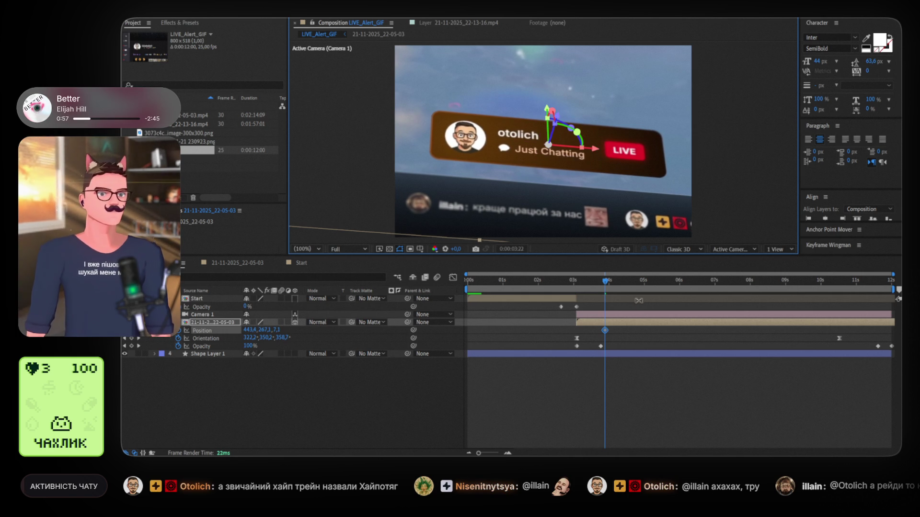
pyautogui.moveTo(639, 279)
pyautogui.mouseDown()
pyautogui.moveTo(753, 275)
pyautogui.moveTo(876, 287)
pyautogui.moveTo(852, 286)
pyautogui.mouseUp()
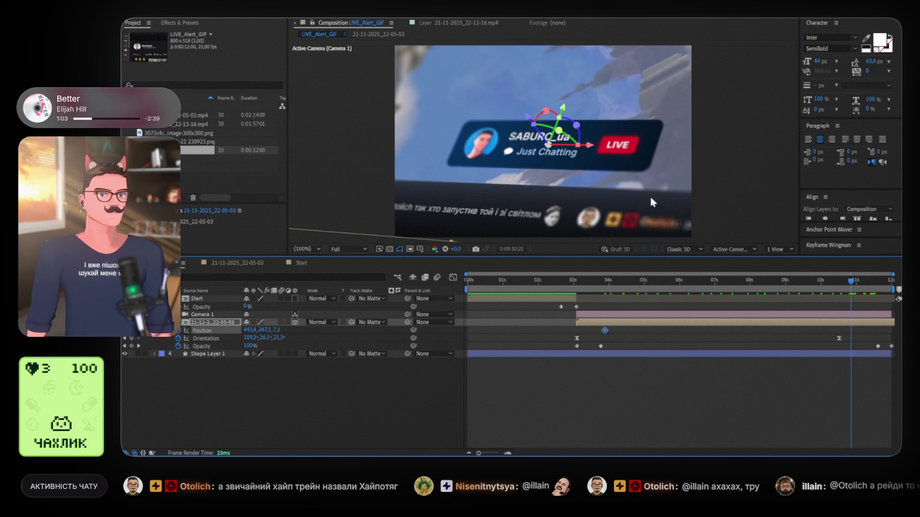
pyautogui.moveTo(562, 107)
pyautogui.mouseDown()
pyautogui.moveTo(581, 152)
pyautogui.moveTo(569, 136)
pyautogui.mouseUp()
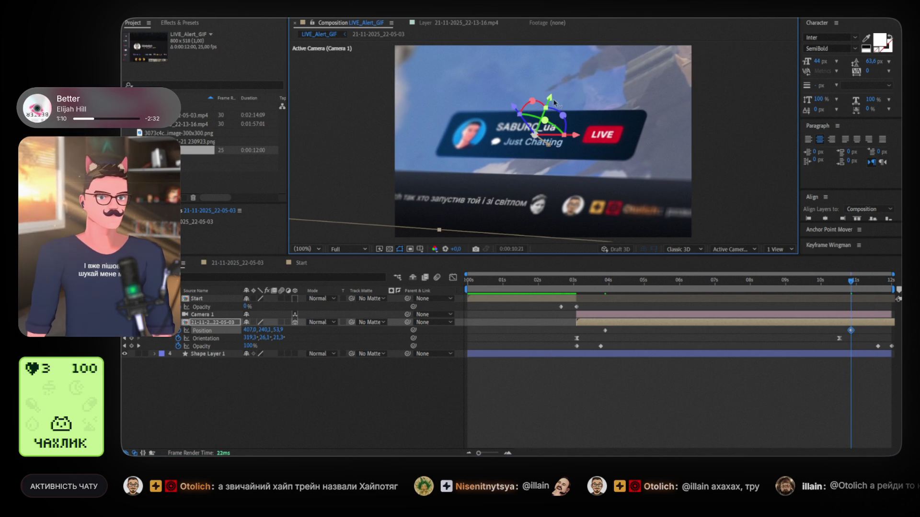
# Nudge the footage's end position right and enlarge its Scale to about 164.5%.
pyautogui.moveTo(550, 101); pyautogui.dragTo(550, 108)
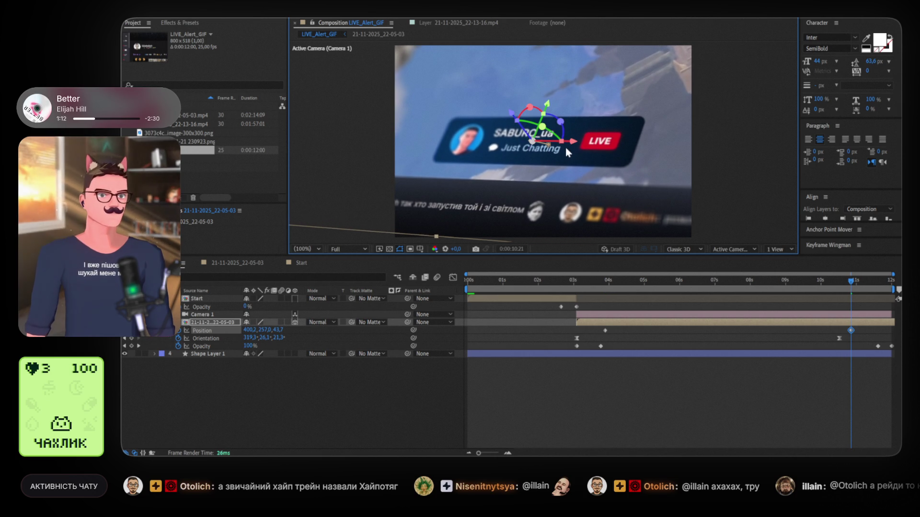
pyautogui.moveTo(570, 143); pyautogui.dragTo(573, 143)
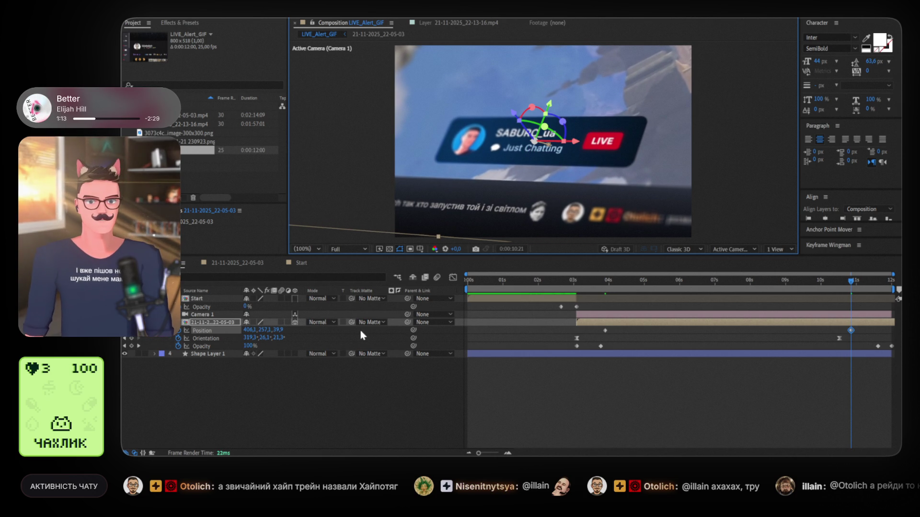
pyautogui.press('s')
pyautogui.moveTo(258, 331); pyautogui.dragTo(265, 330)
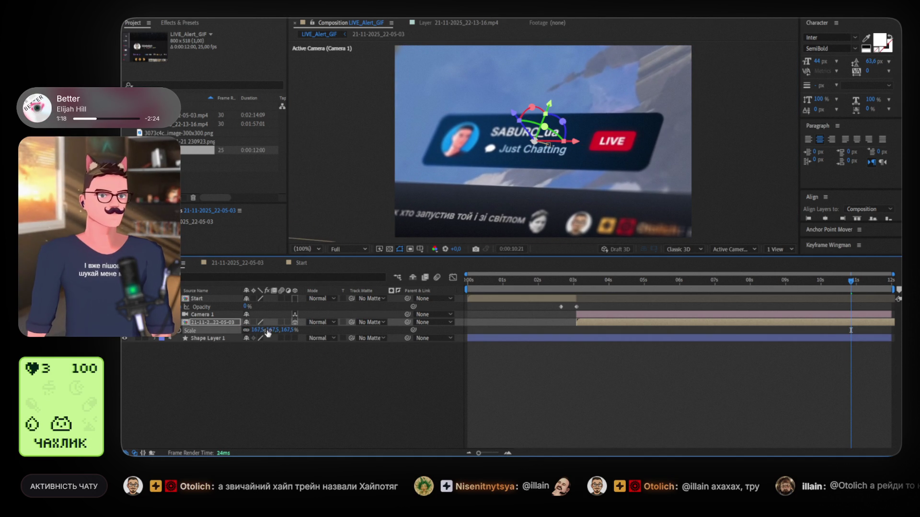
pyautogui.press('u')
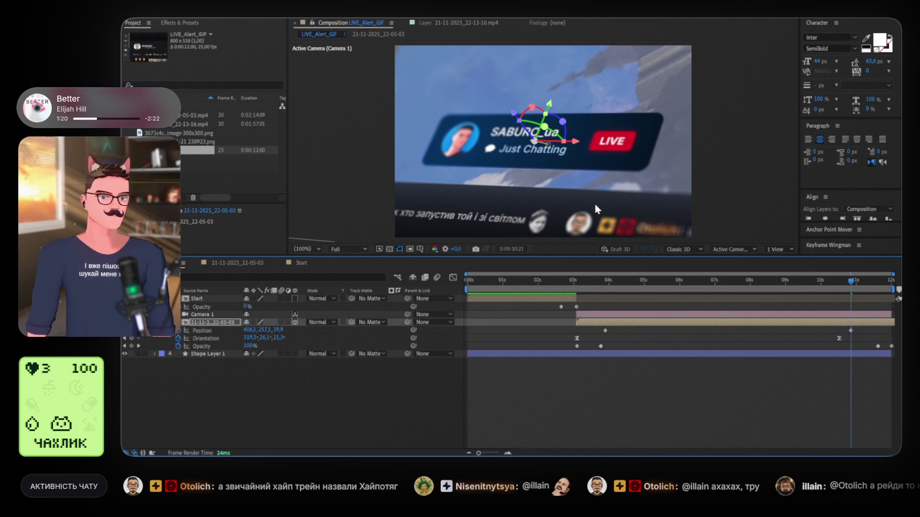
pyautogui.moveTo(577, 144); pyautogui.dragTo(598, 158)
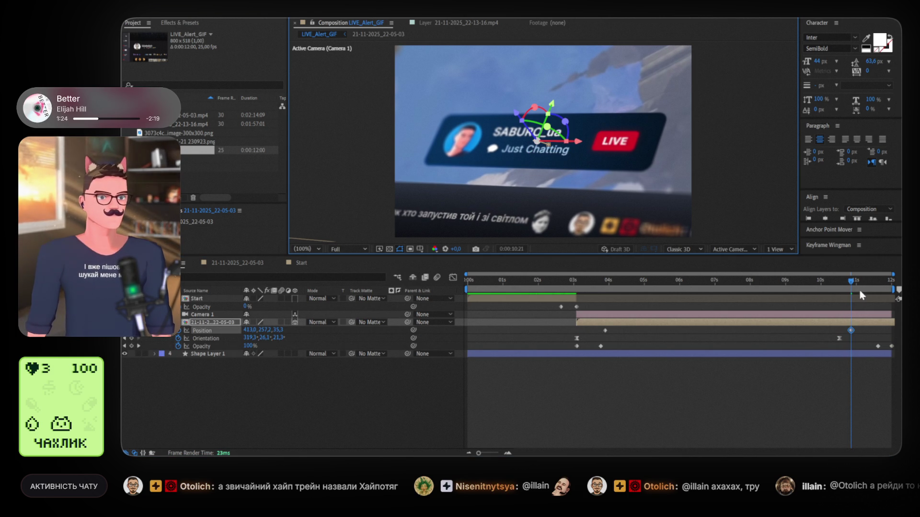
# Move the final Orientation keyframe to 0:00:11:15.
pyautogui.press('pageup')
pyautogui.press('pageup')
pyautogui.press('pageup')
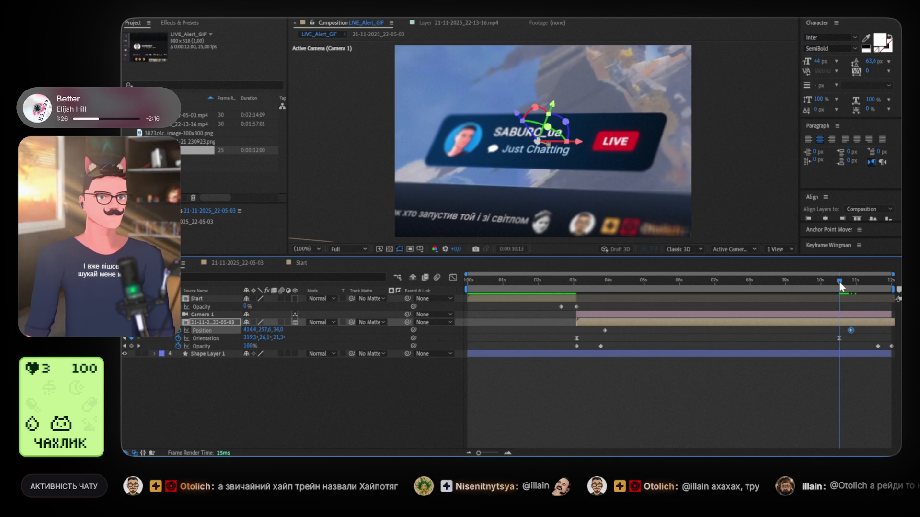
pyautogui.click(878, 283)
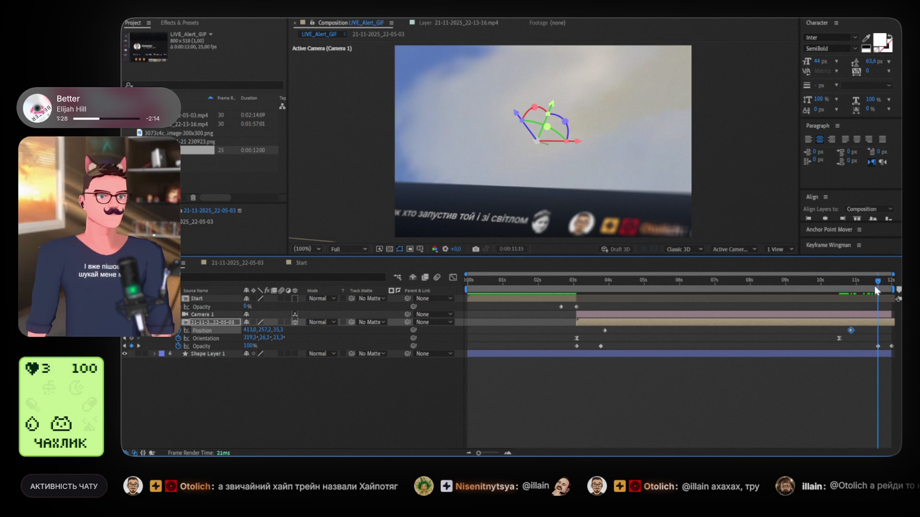
pyautogui.moveTo(839, 339)
pyautogui.mouseDown()
pyautogui.moveTo(875, 340)
pyautogui.moveTo(874, 330)
pyautogui.mouseUp()
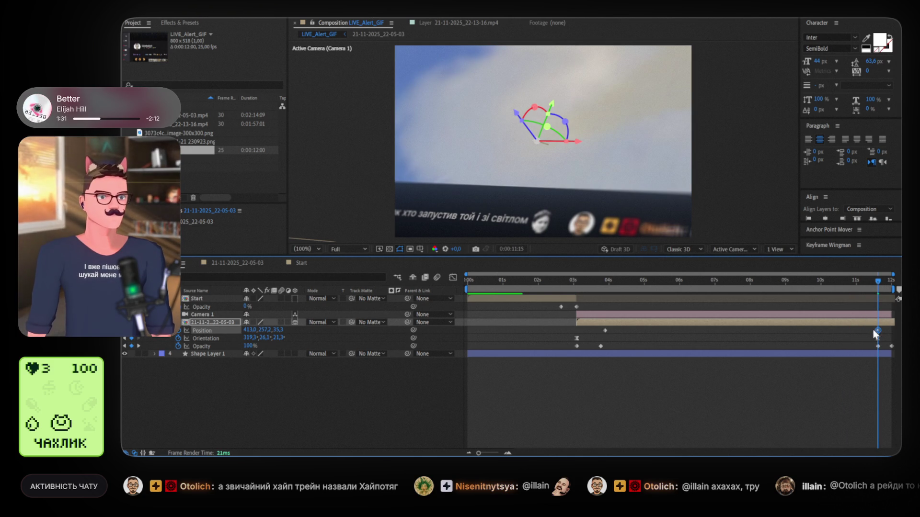
pyautogui.click(125, 338)
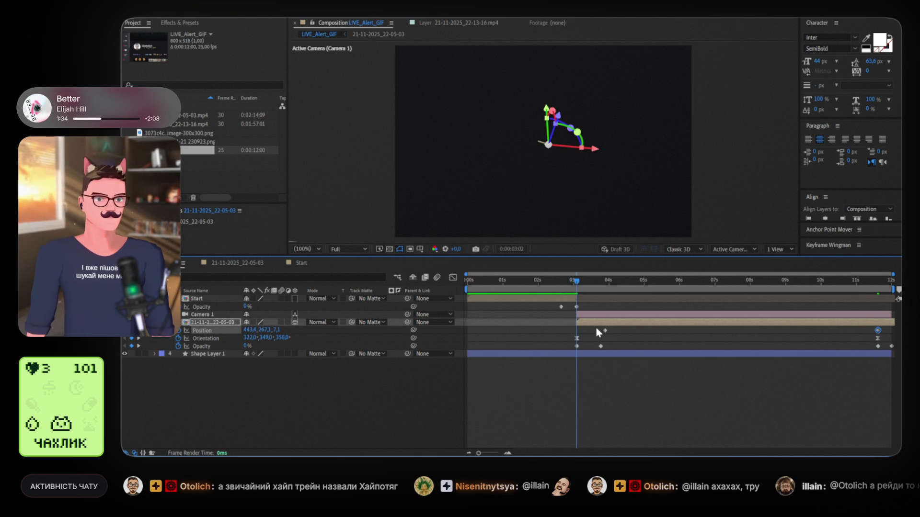
# Apply an 80% ease to the selected Position and Orientation keyframes with Keyframe Wingman.
pyautogui.moveTo(568, 326)
pyautogui.mouseDown()
pyautogui.moveTo(823, 328)
pyautogui.moveTo(886, 341)
pyautogui.mouseUp()
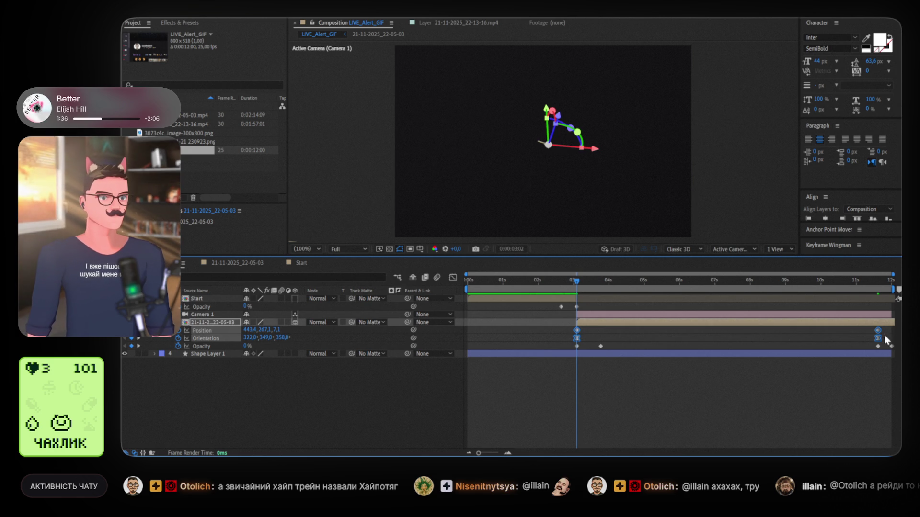
pyautogui.click(833, 230)
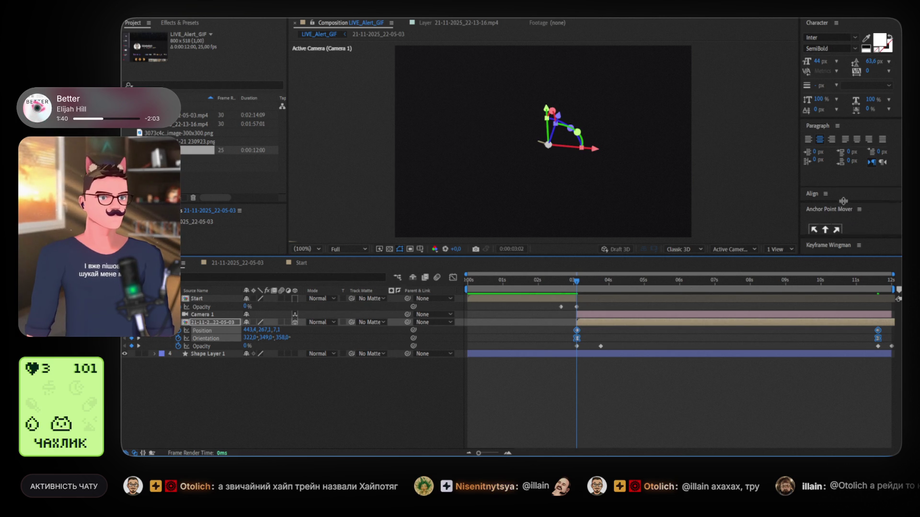
pyautogui.click(834, 244)
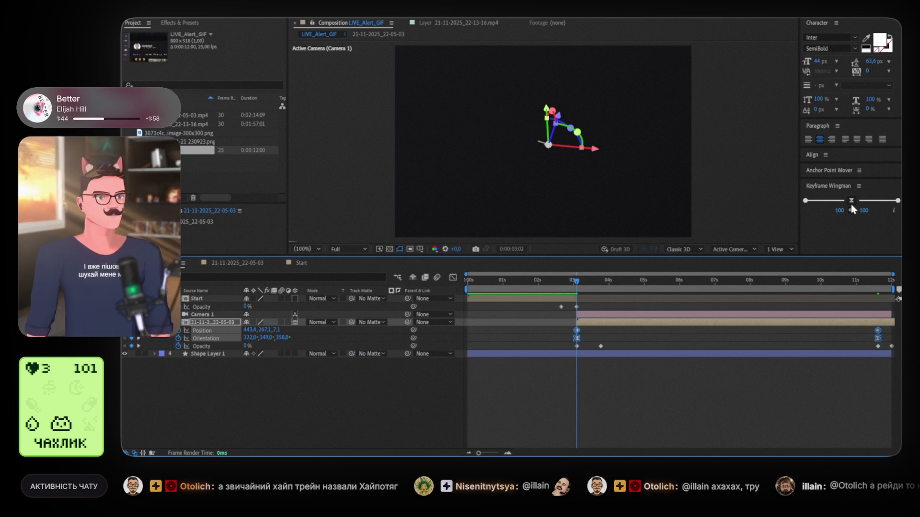
pyautogui.click(839, 211)
pyautogui.write('80')
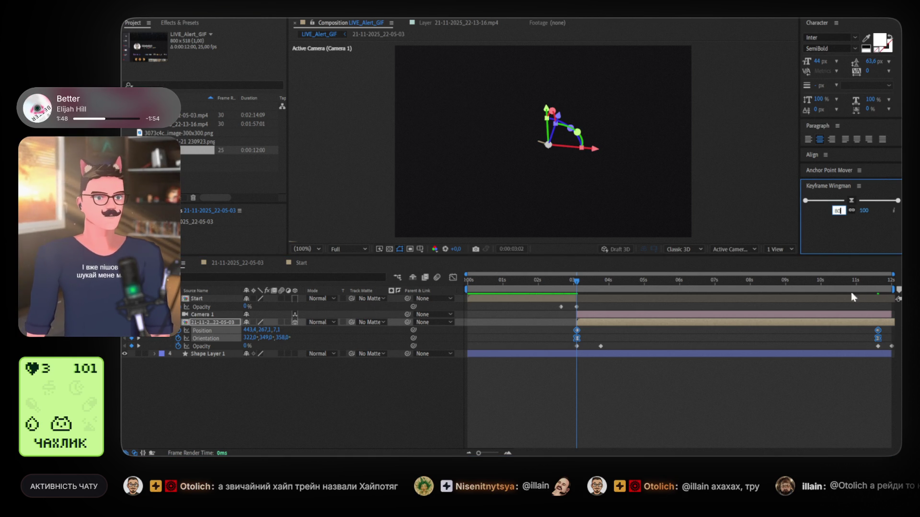
pyautogui.press('Return')
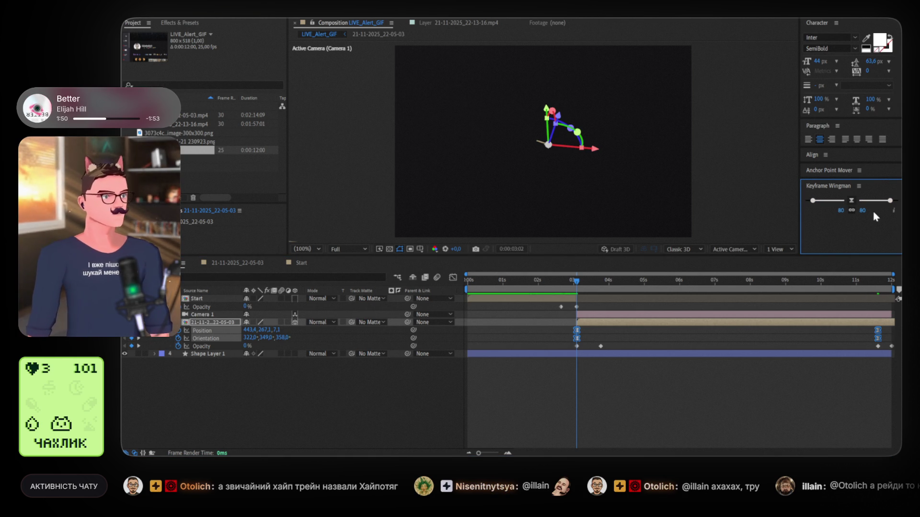
# Preview the animation from the start of the composition.
pyautogui.click(555, 375)
pyautogui.press('Home')
pyautogui.press('space')
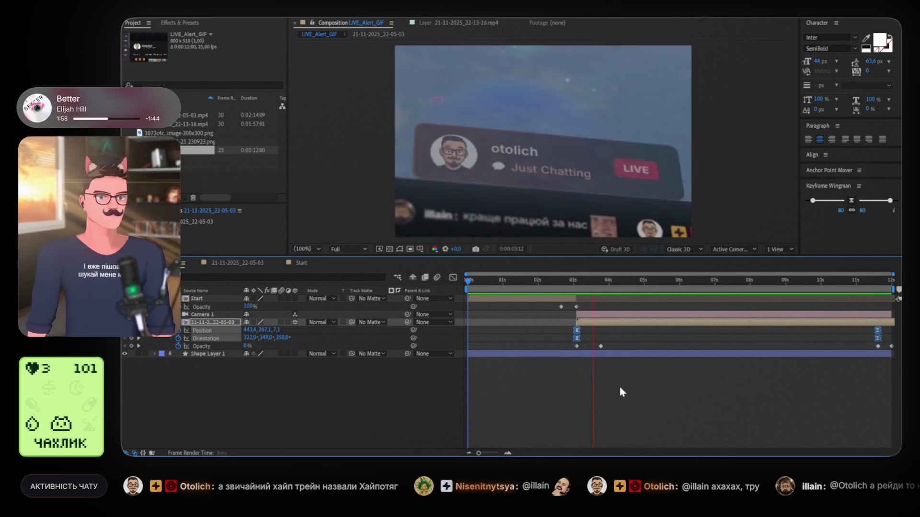
pyautogui.press('space')
pyautogui.click(543, 280)
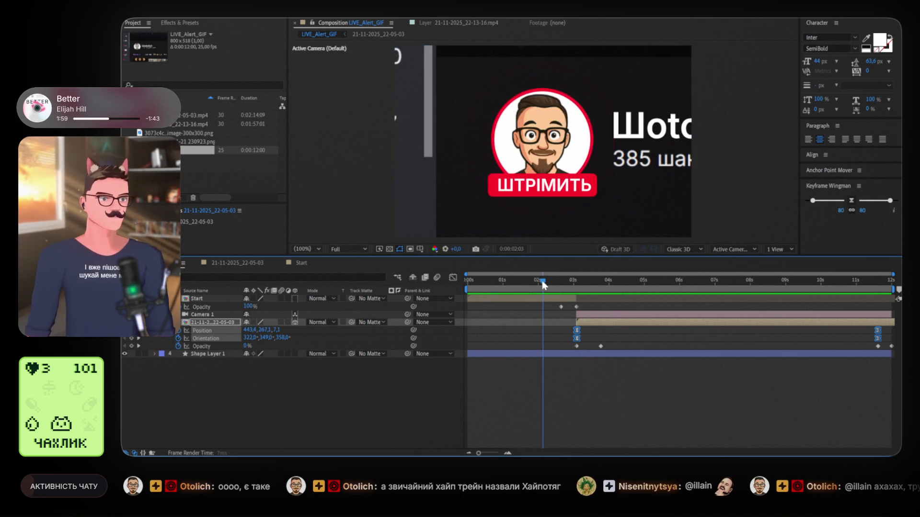
pyautogui.press('space')
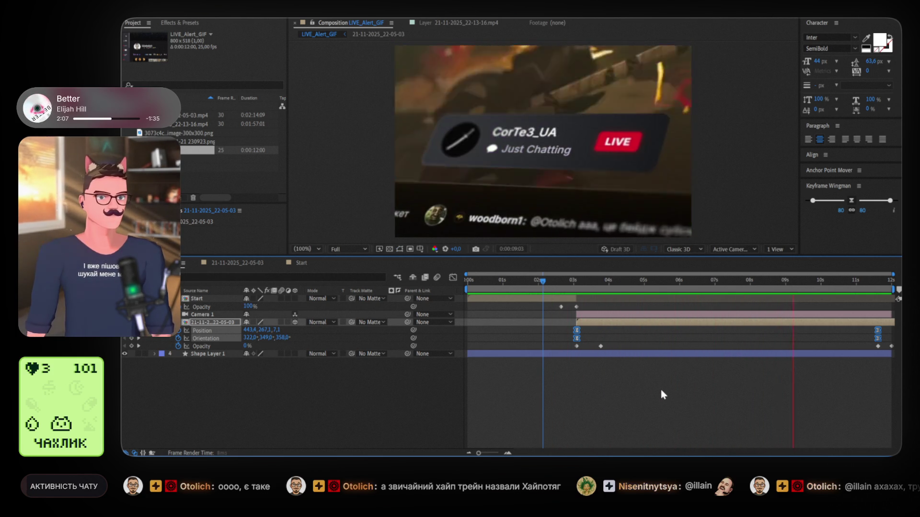
pyautogui.press('space')
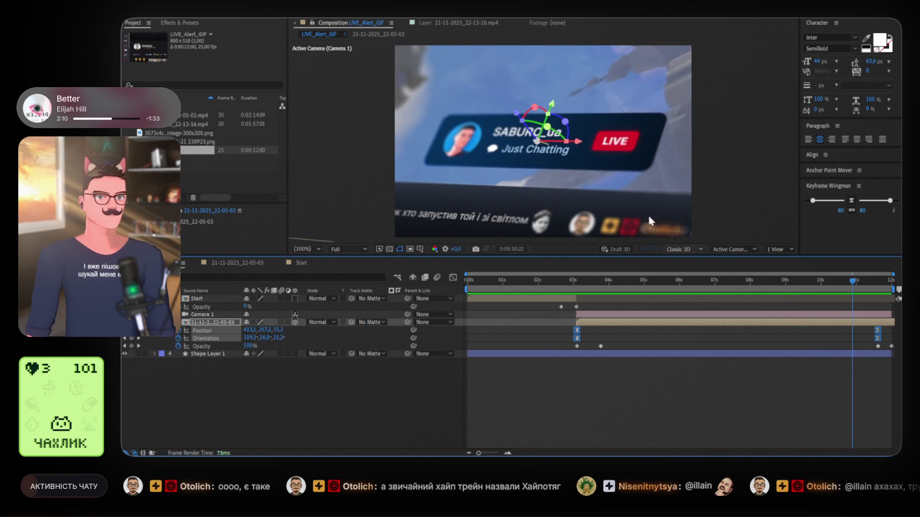
pyautogui.moveTo(853, 282)
pyautogui.mouseDown()
pyautogui.moveTo(593, 282)
pyautogui.moveTo(615, 281)
pyautogui.mouseUp()
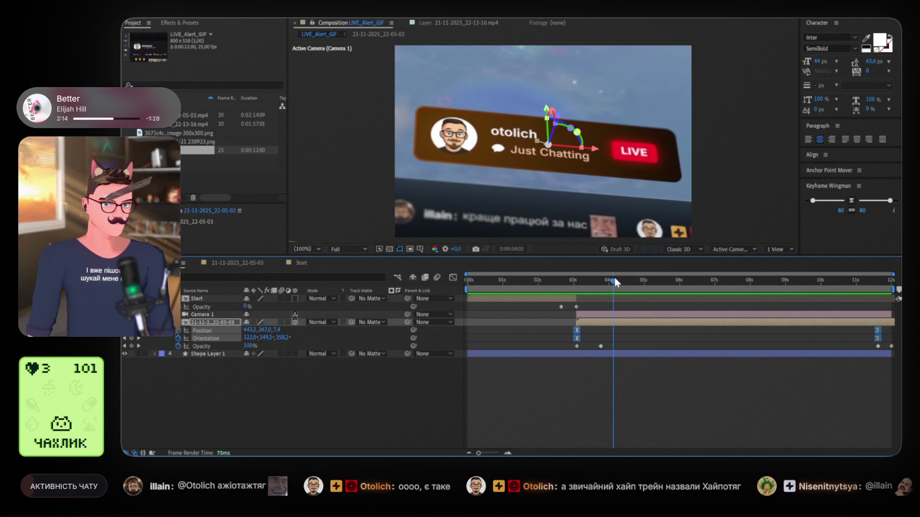
pyautogui.click(598, 316)
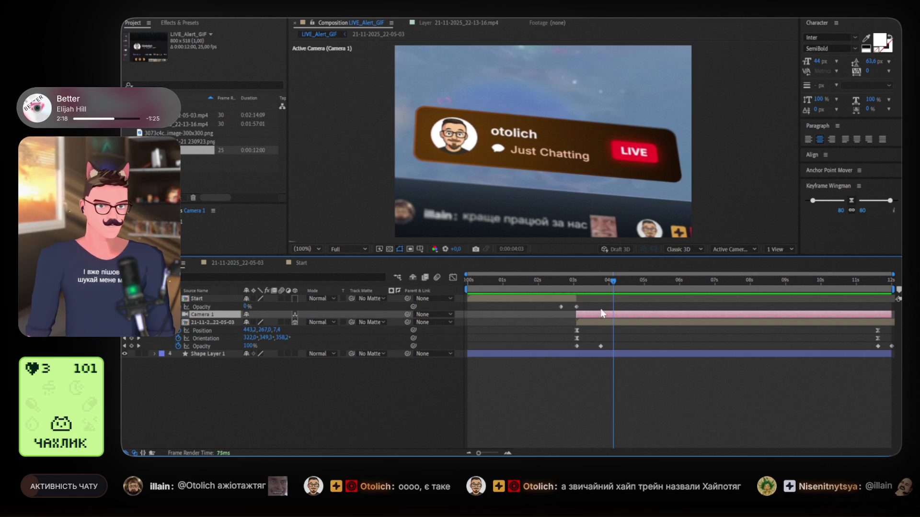
# Start keyframing Camera 1's Focus Distance and set it to 2607 pixels.
pyautogui.click(155, 315)
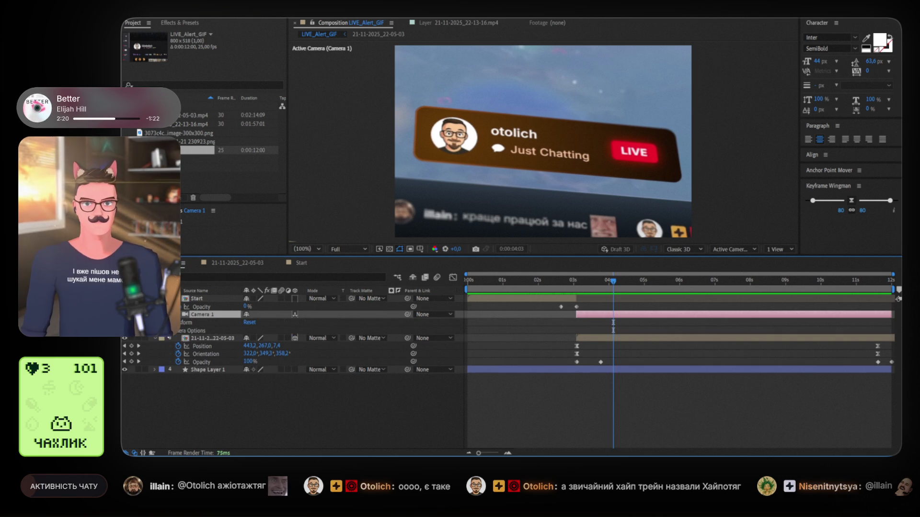
pyautogui.click(164, 323)
pyautogui.click(163, 323)
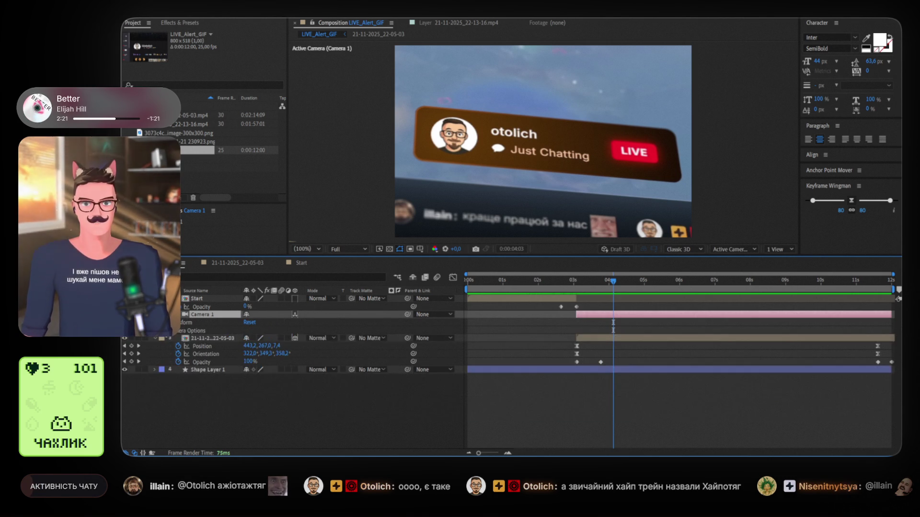
pyautogui.click(163, 330)
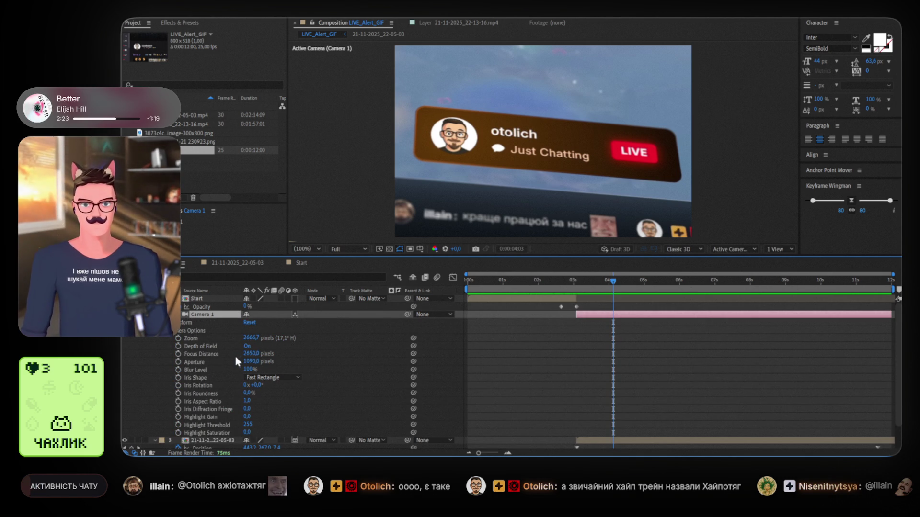
pyautogui.click(179, 353)
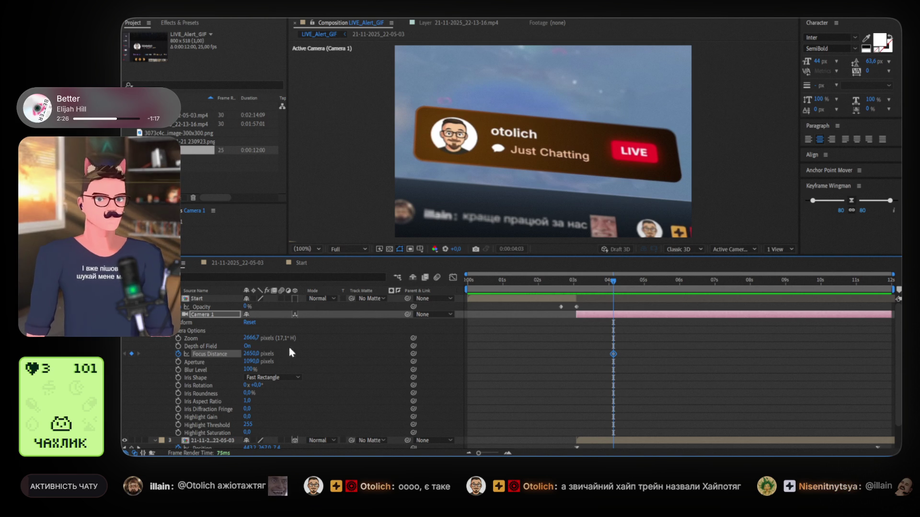
pyautogui.scroll(2, 498, 237)
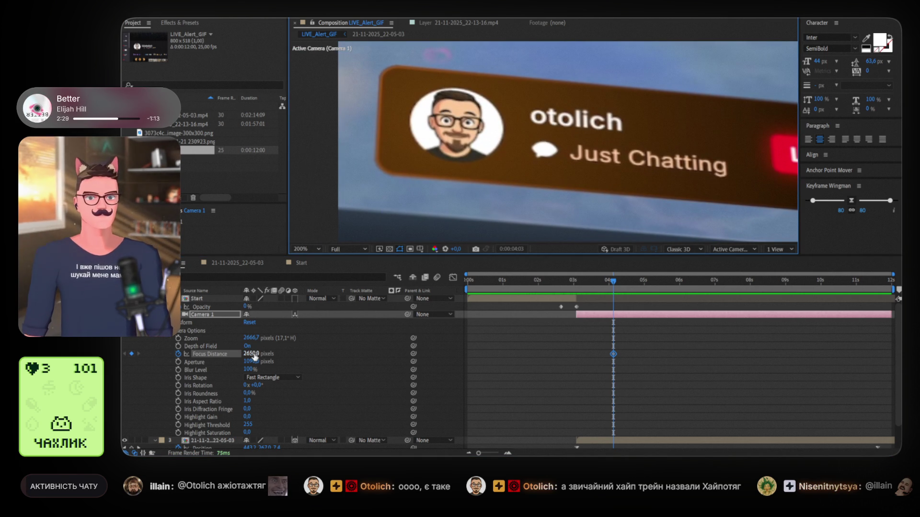
pyautogui.moveTo(253, 354); pyautogui.dragTo(241, 353)
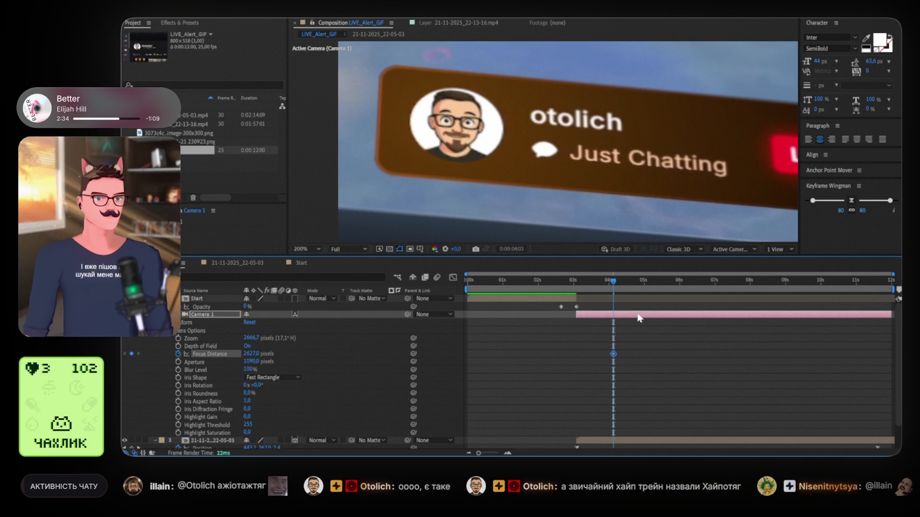
# Set a Focus Distance keyframe of about 2537 pixels near 10 seconds, then check the final frames.
pyautogui.moveTo(639, 286); pyautogui.dragTo(824, 285)
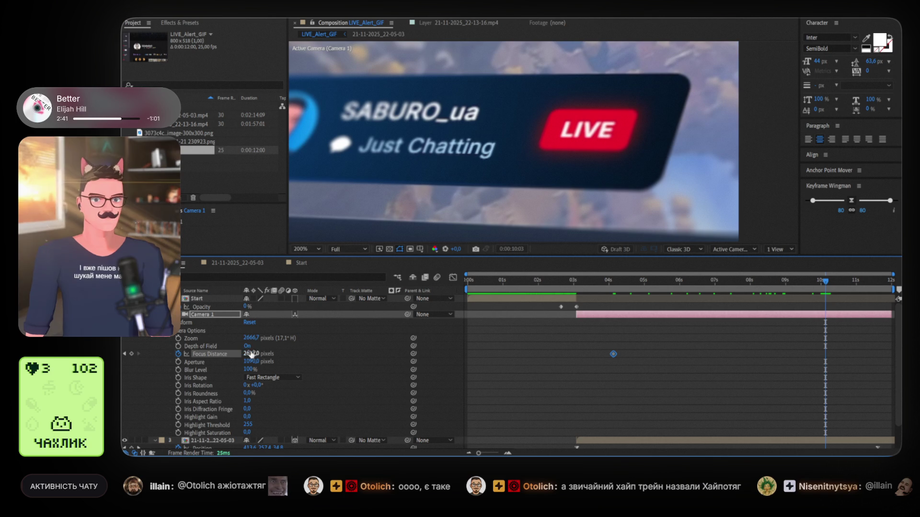
pyautogui.moveTo(253, 353)
pyautogui.mouseDown()
pyautogui.moveTo(273, 352)
pyautogui.moveTo(209, 348)
pyautogui.moveTo(218, 347)
pyautogui.mouseUp()
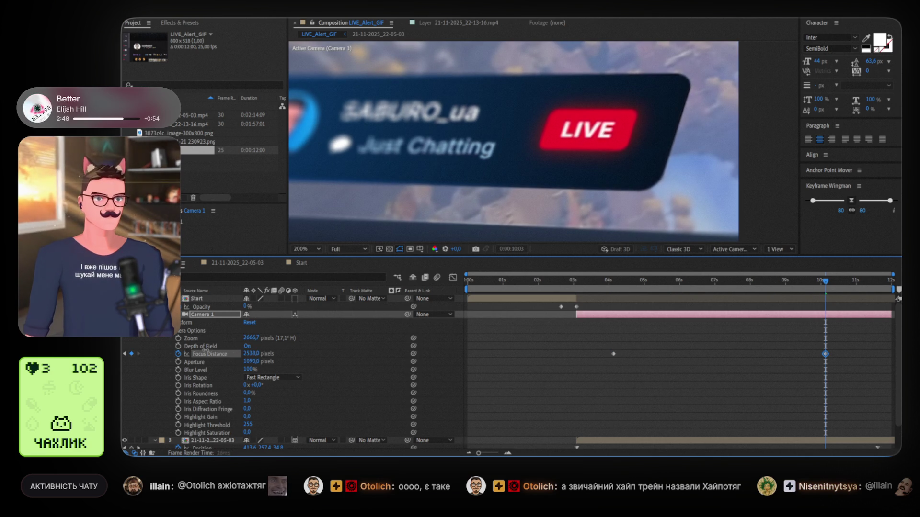
pyautogui.scroll(-2, 422, 203)
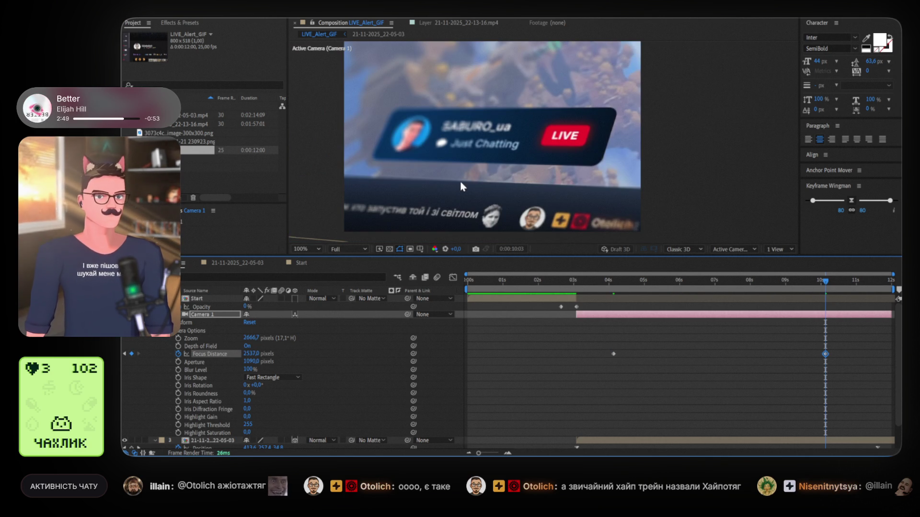
pyautogui.moveTo(825, 286); pyautogui.dragTo(890, 288)
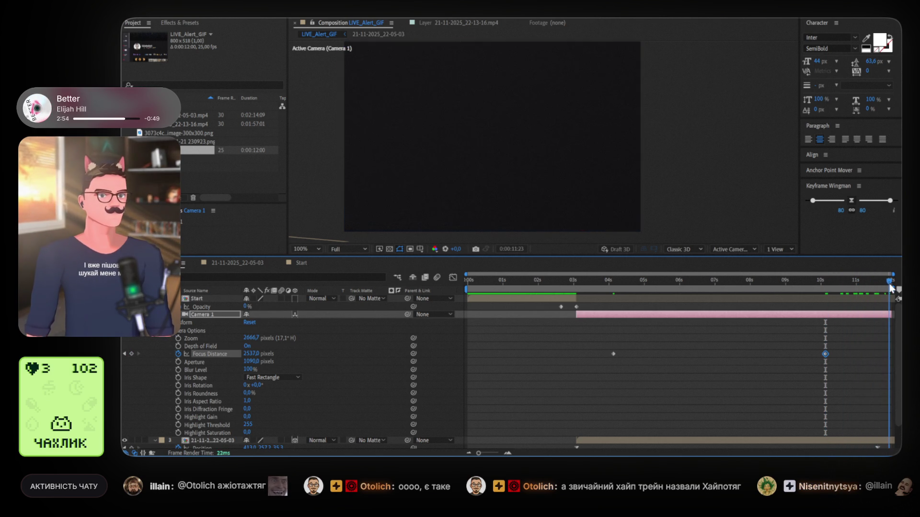
pyautogui.click(878, 286)
# Move the fade-out Opacity keyframe earlier to 0:00:11:04 and preview it.
pyautogui.scroll(-1, 854, 384)
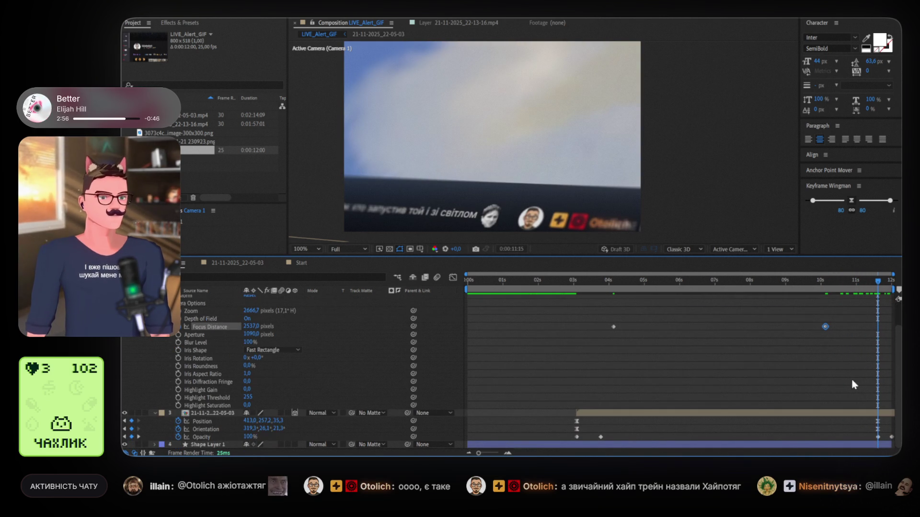
pyautogui.moveTo(881, 282)
pyautogui.mouseDown()
pyautogui.moveTo(848, 284)
pyautogui.moveTo(862, 281)
pyautogui.mouseUp()
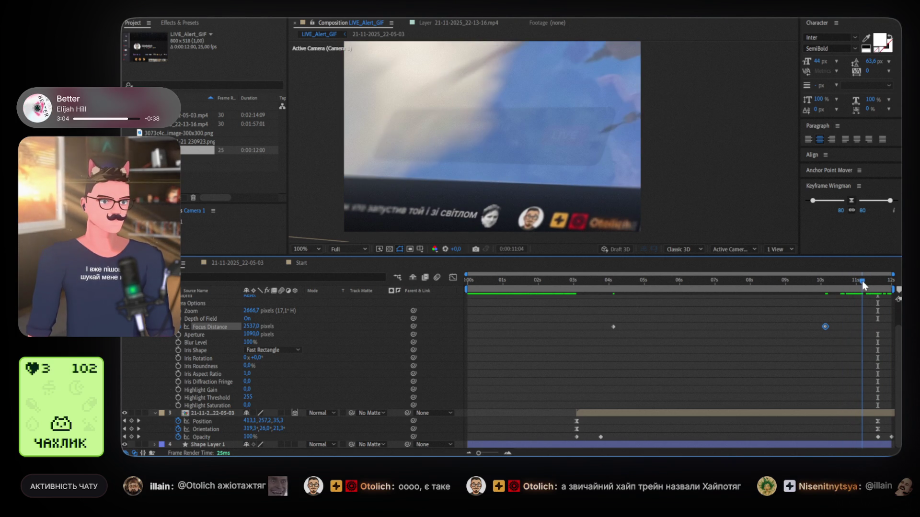
pyautogui.moveTo(877, 437); pyautogui.dragTo(861, 437)
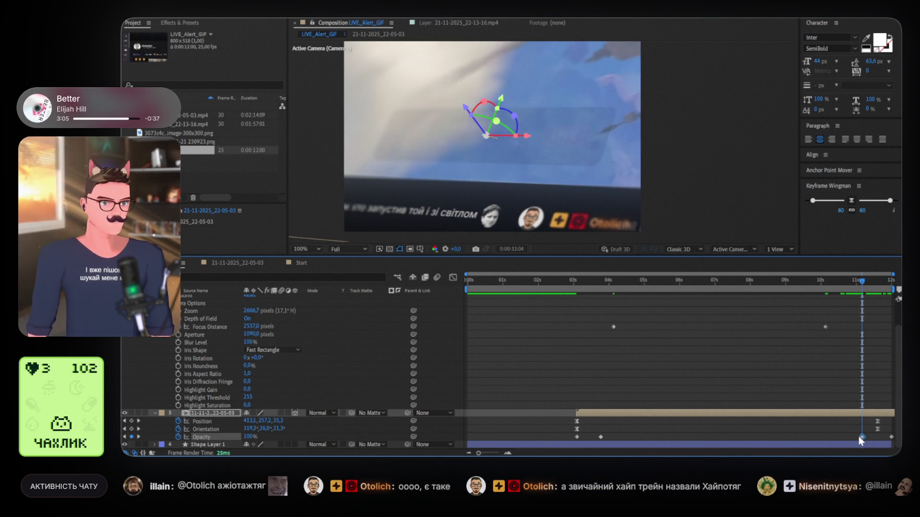
pyautogui.press('space')
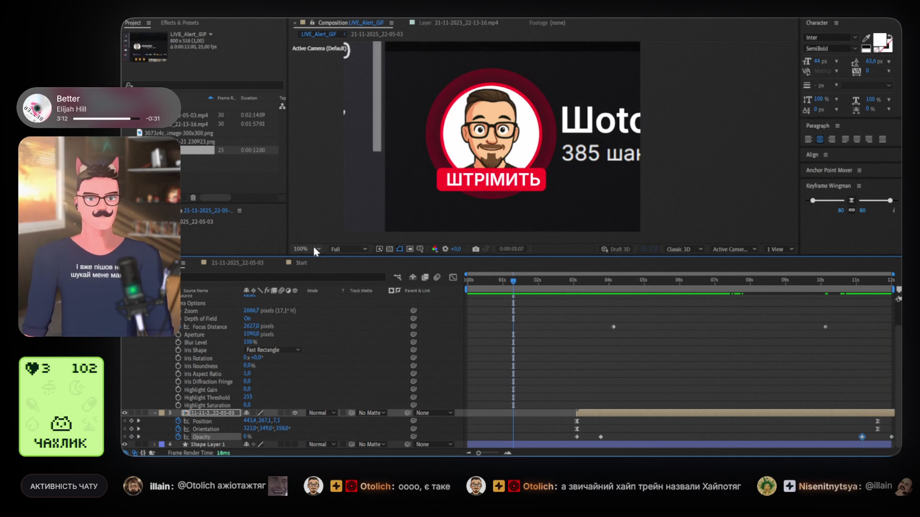
# Fit the comp in the viewer and enlarge the viewer by shrinking the timeline.
pyautogui.hotkey('alt', '/')
pyautogui.moveTo(489, 260); pyautogui.dragTo(483, 365)
pyautogui.moveTo(515, 392); pyautogui.dragTo(431, 392)
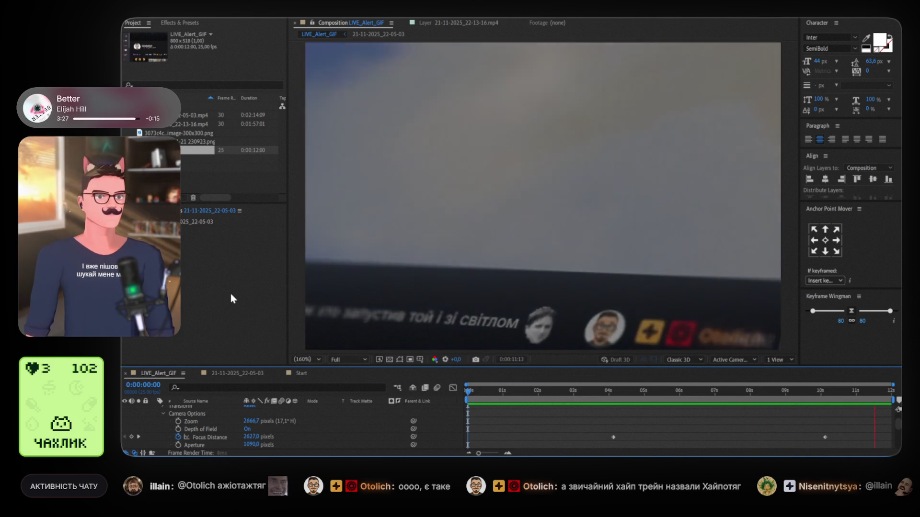
pyautogui.scroll(-5, 878, 417)
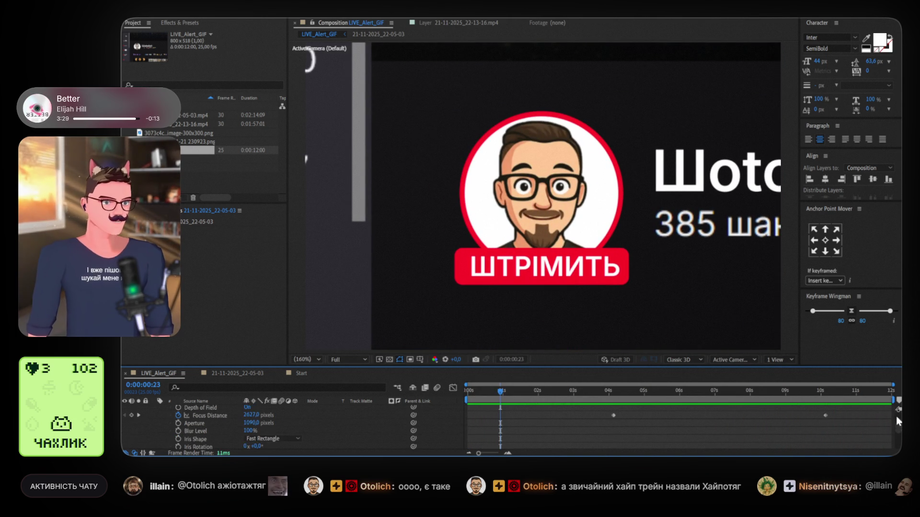
pyautogui.click(879, 417)
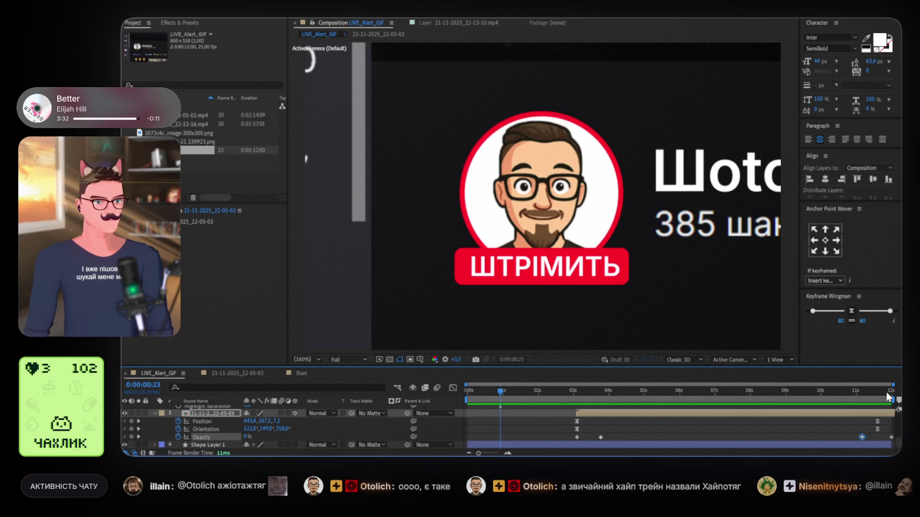
pyautogui.click(887, 392)
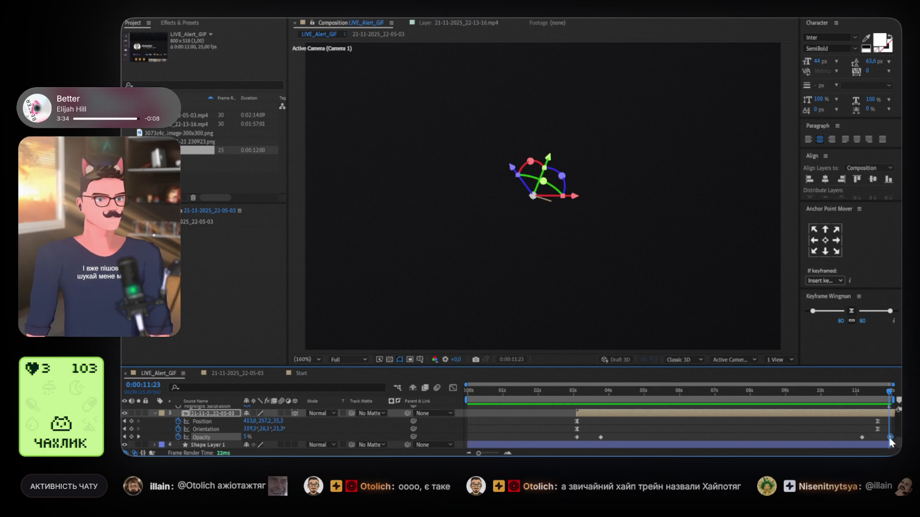
pyautogui.press('space')
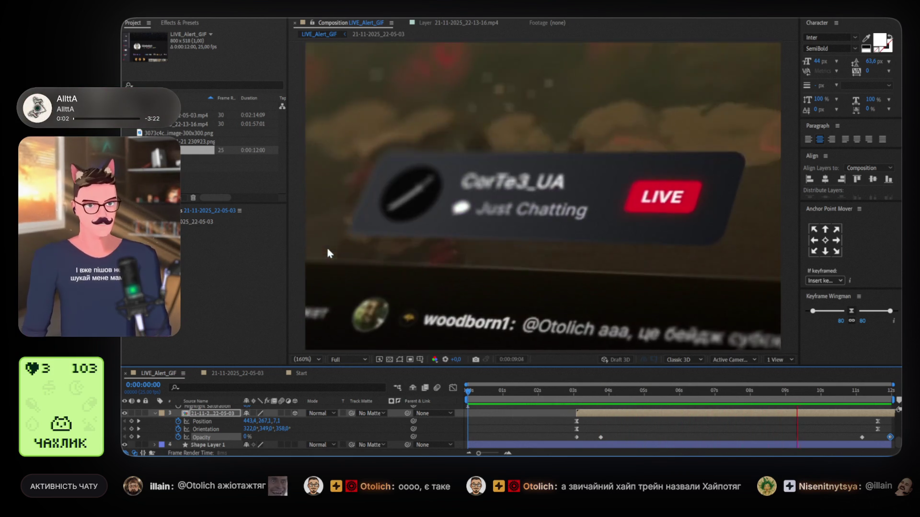
pyautogui.press('space')
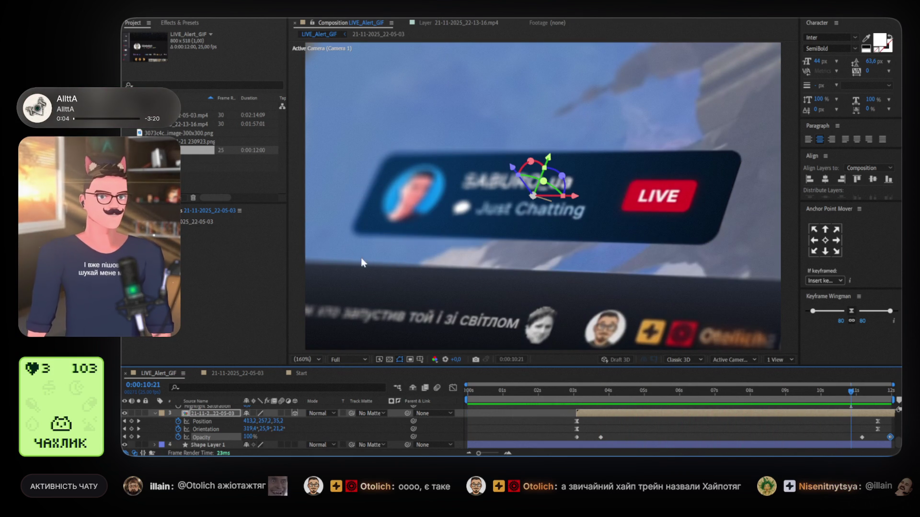
pyautogui.click(877, 391)
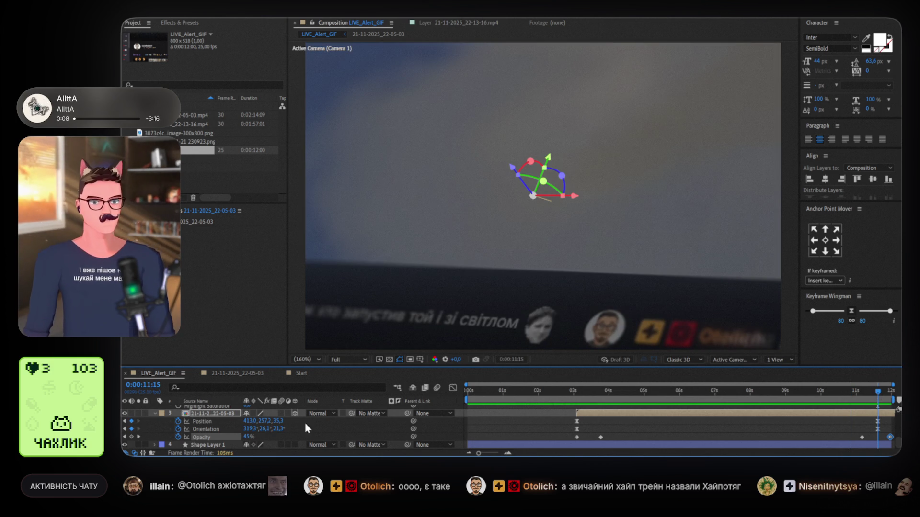
pyautogui.scroll(5, 190, 426)
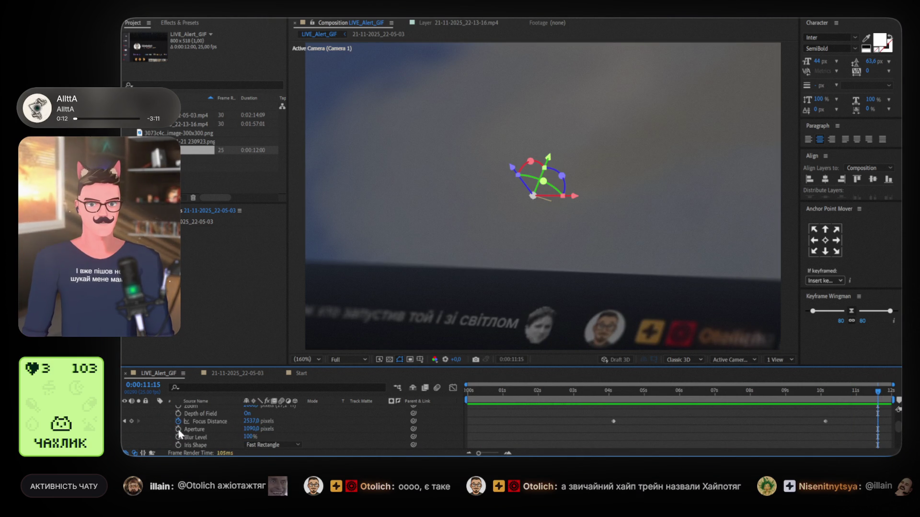
# Keyframe Camera 1's Aperture from 1090 pixels down to about 678 at 11:15.
pyautogui.click(178, 430)
pyautogui.moveTo(859, 393)
pyautogui.mouseDown()
pyautogui.moveTo(642, 397)
pyautogui.moveTo(763, 397)
pyautogui.moveTo(713, 399)
pyautogui.moveTo(734, 394)
pyautogui.mouseUp()
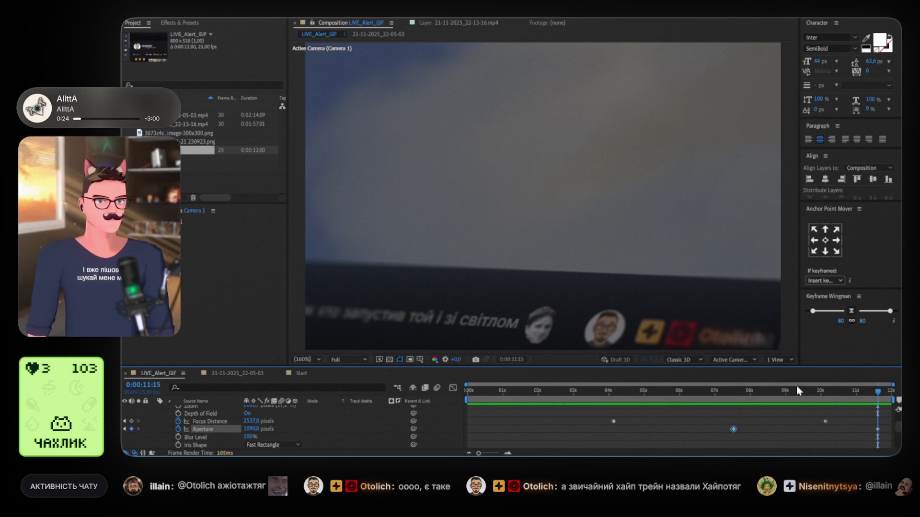
pyautogui.moveTo(248, 431); pyautogui.dragTo(232, 431)
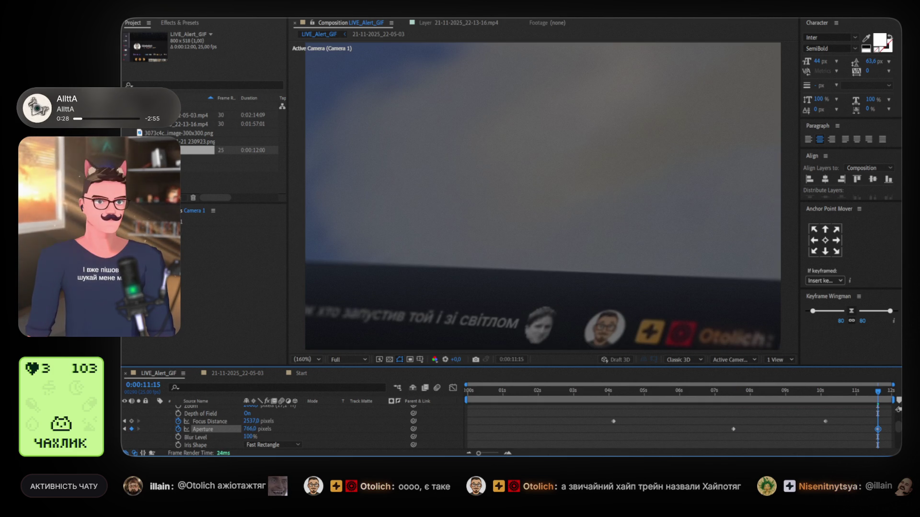
pyautogui.moveTo(637, 388); pyautogui.dragTo(562, 388)
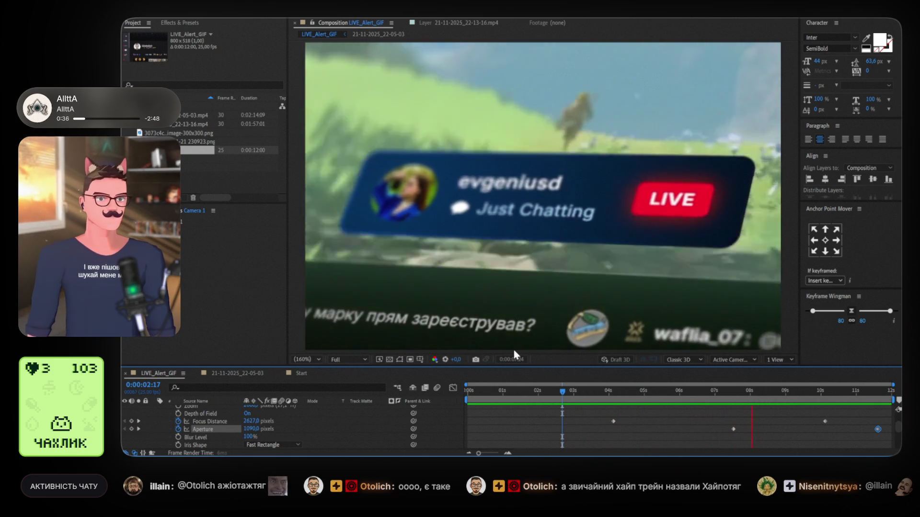
pyautogui.press('space')
pyautogui.click(878, 392)
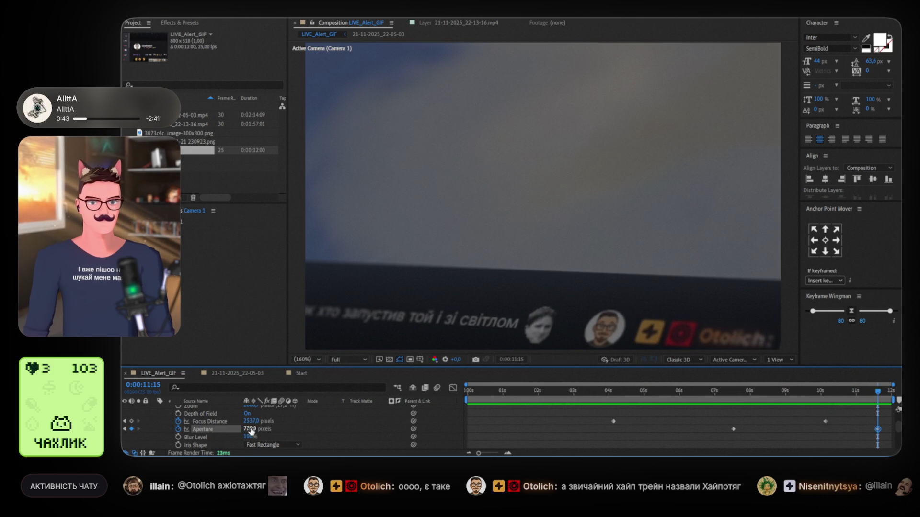
pyautogui.moveTo(248, 429); pyautogui.dragTo(226, 428)
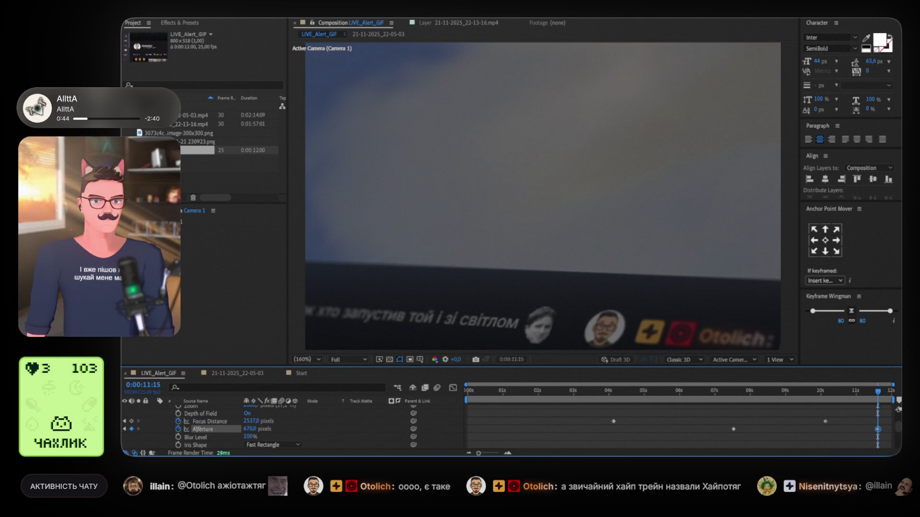
pyautogui.click(799, 392)
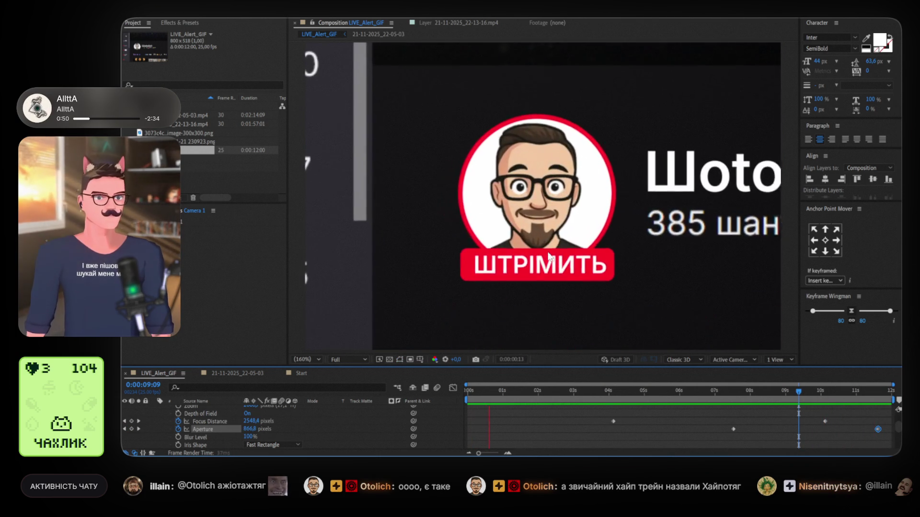
pyautogui.press('space')
# Return the viewer to 100% and nest LIVE_Alert_GIF into a new composition, LIVE_Alert_GIF 2.
pyautogui.press('/')
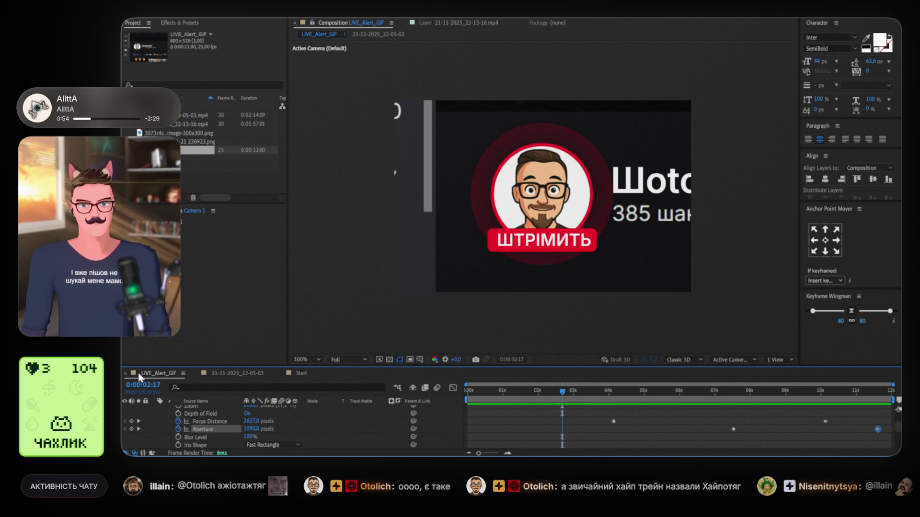
pyautogui.click(230, 160)
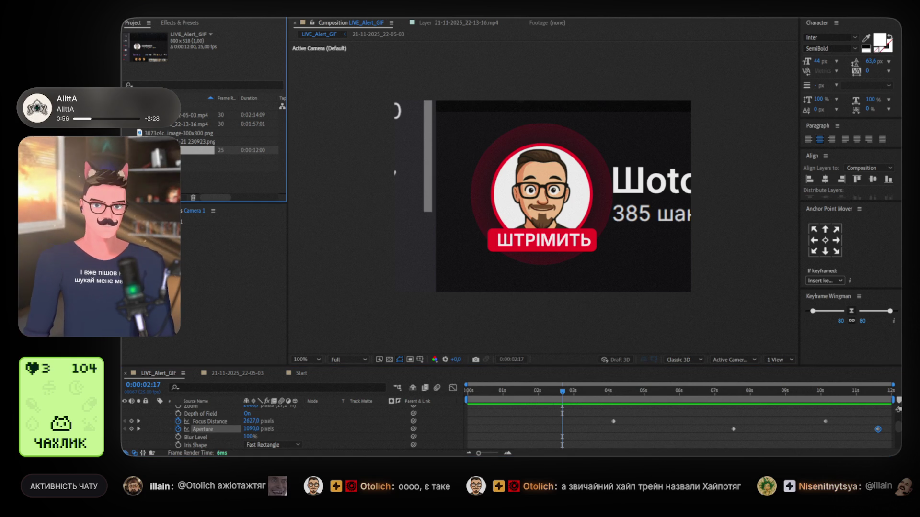
pyautogui.moveTo(196, 150); pyautogui.dragTo(173, 197)
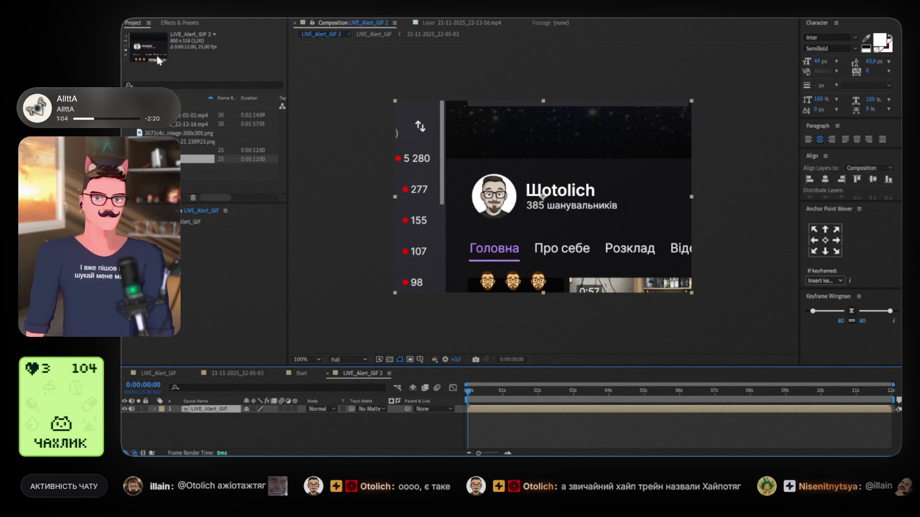
pyautogui.click(169, 21)
pyautogui.click(179, 35)
pyautogui.write('satura')
pyautogui.write('bloo')
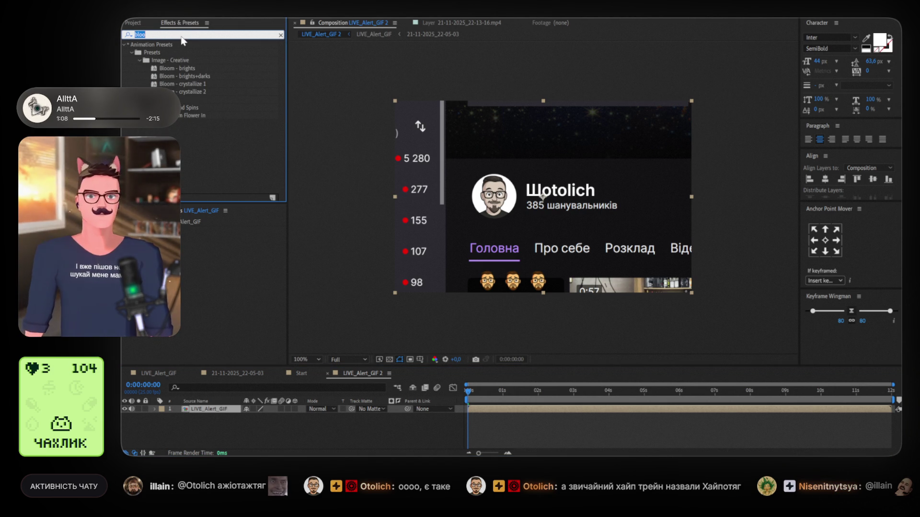
pyautogui.write('glow')
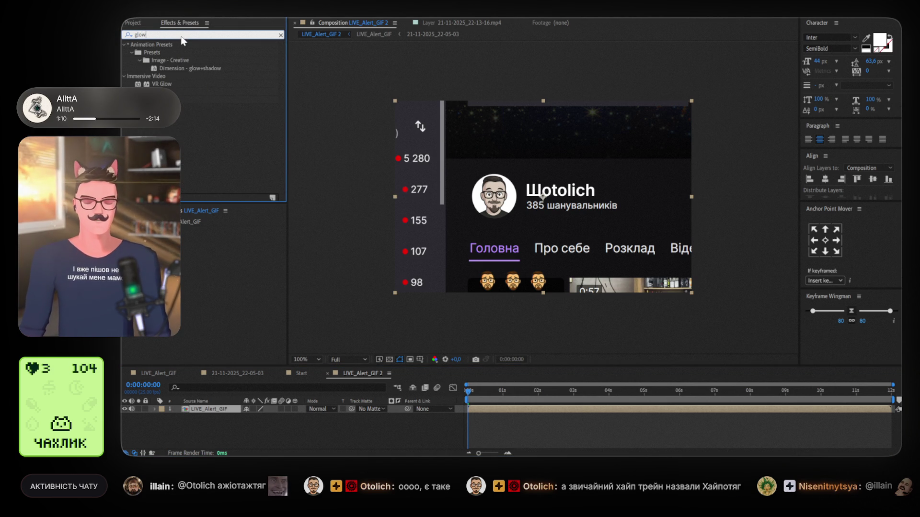
pyautogui.moveTo(187, 99); pyautogui.dragTo(527, 280)
pyautogui.moveTo(492, 390); pyautogui.dragTo(503, 392)
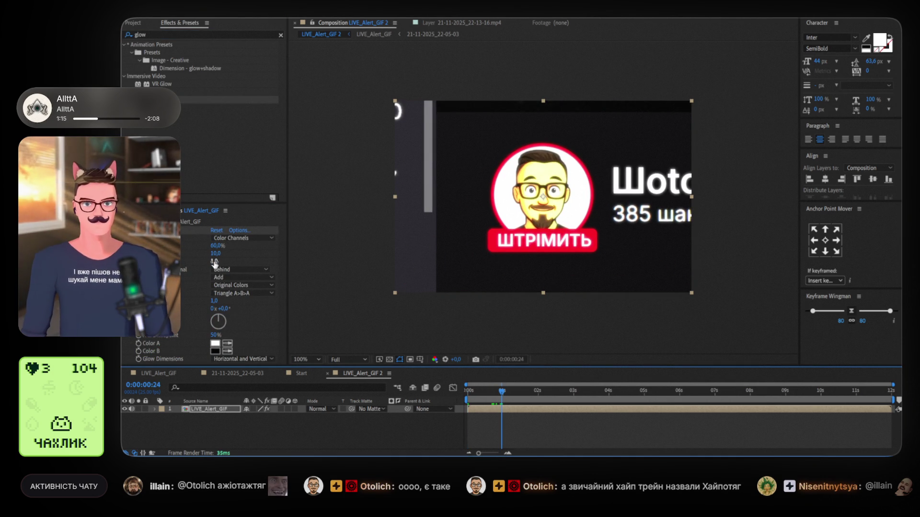
pyautogui.moveTo(214, 262); pyautogui.dragTo(275, 255)
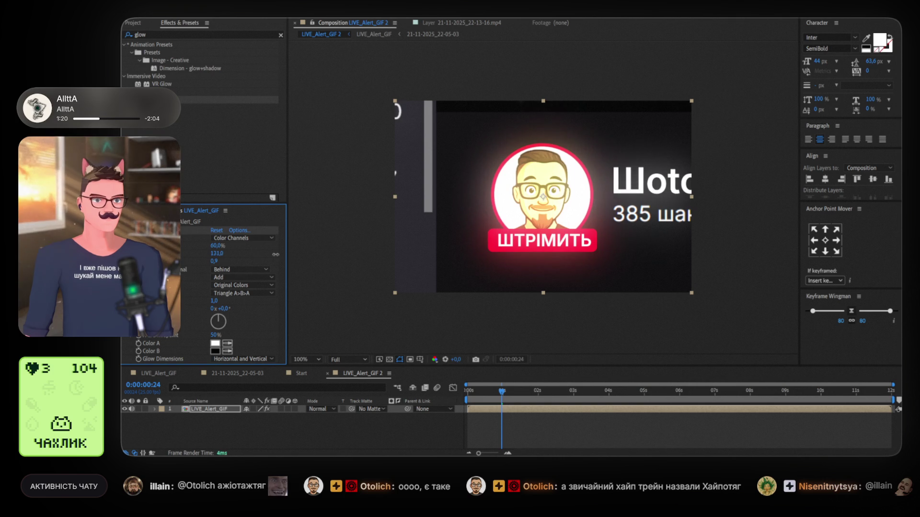
pyautogui.moveTo(215, 263); pyautogui.dragTo(186, 261)
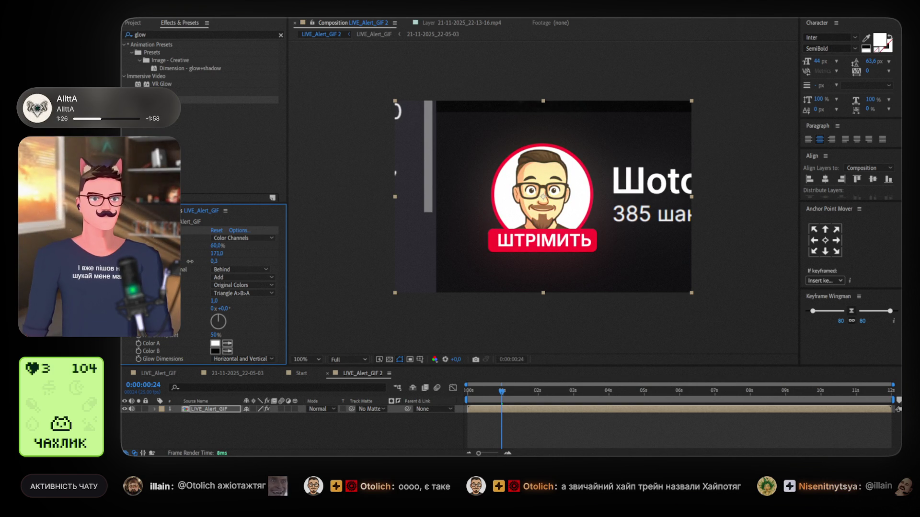
pyautogui.moveTo(505, 389); pyautogui.dragTo(445, 388)
pyautogui.press('space')
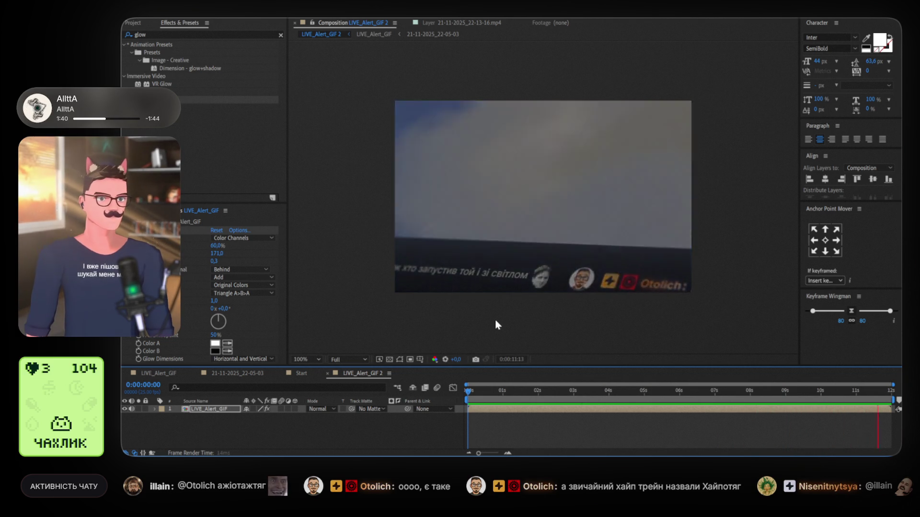
pyautogui.press('space')
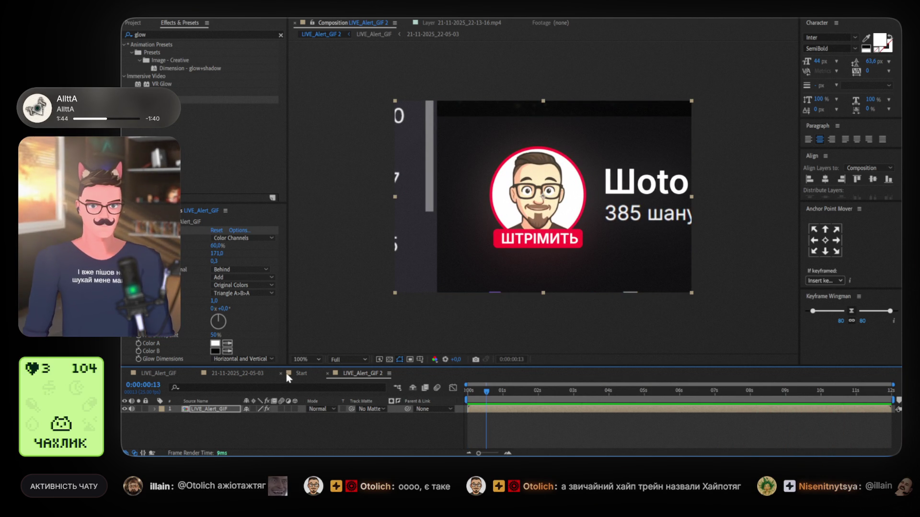
# Close the extra timeline tabs and move the fade-out Opacity keyframe earlier to 10:22.
pyautogui.click(197, 373)
pyautogui.click(158, 373)
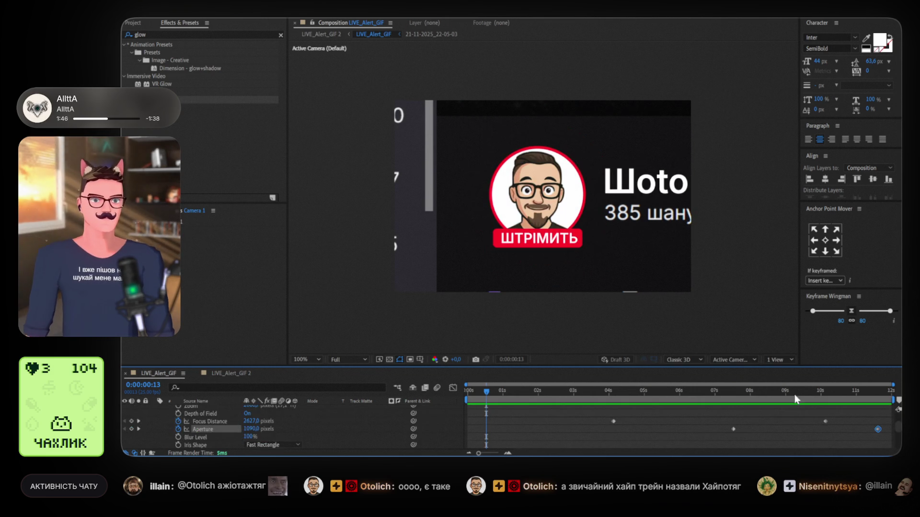
pyautogui.scroll(-3, 848, 410)
pyautogui.click(855, 389)
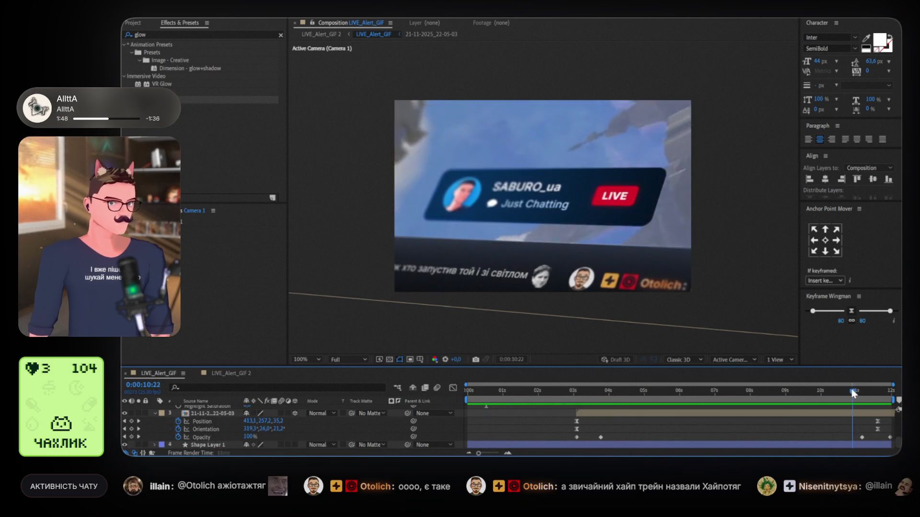
pyautogui.click(861, 437)
pyautogui.moveTo(861, 437); pyautogui.dragTo(852, 437)
pyautogui.press('space')
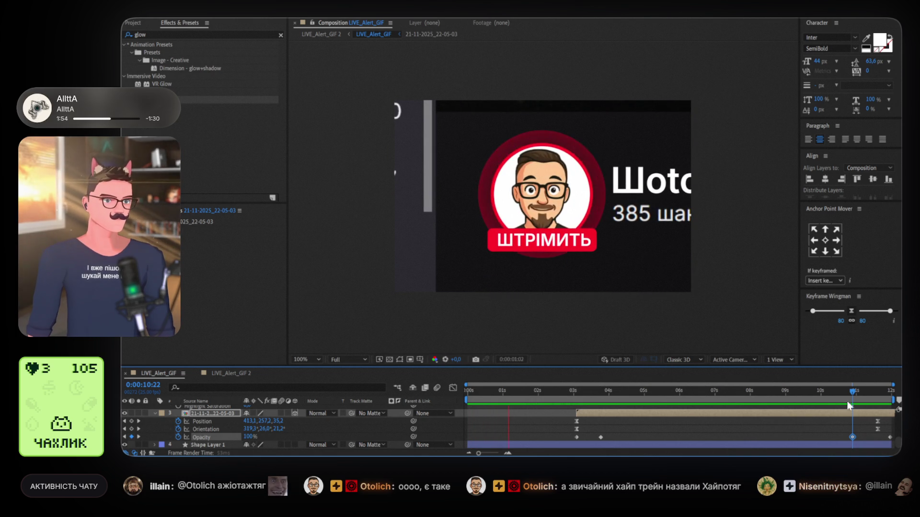
pyautogui.press('space')
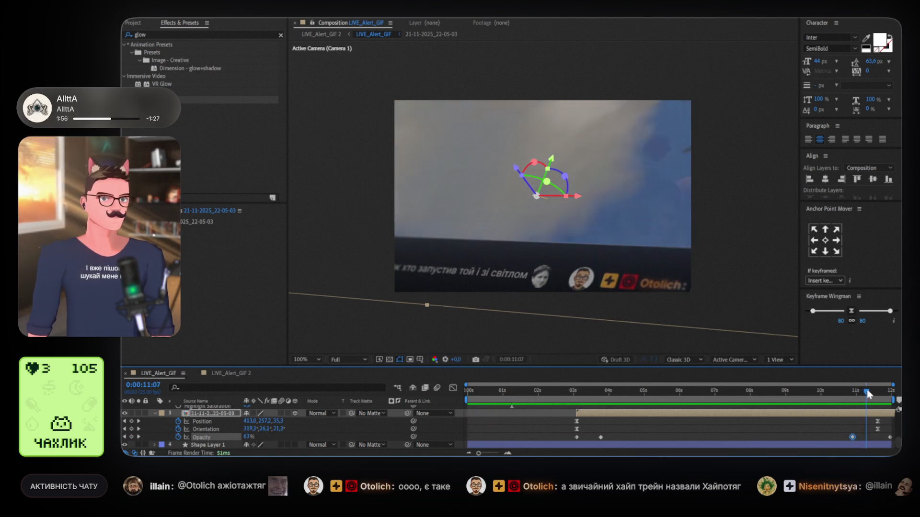
pyautogui.click(822, 394)
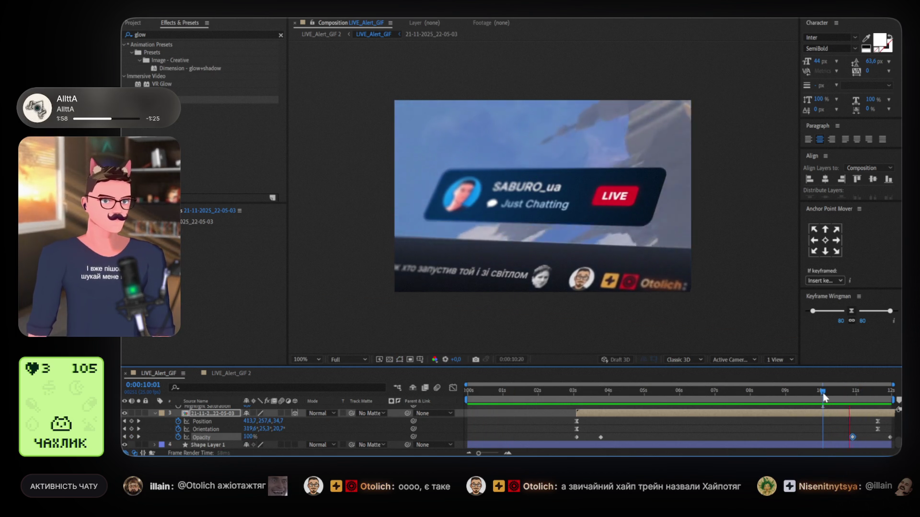
pyautogui.press('space')
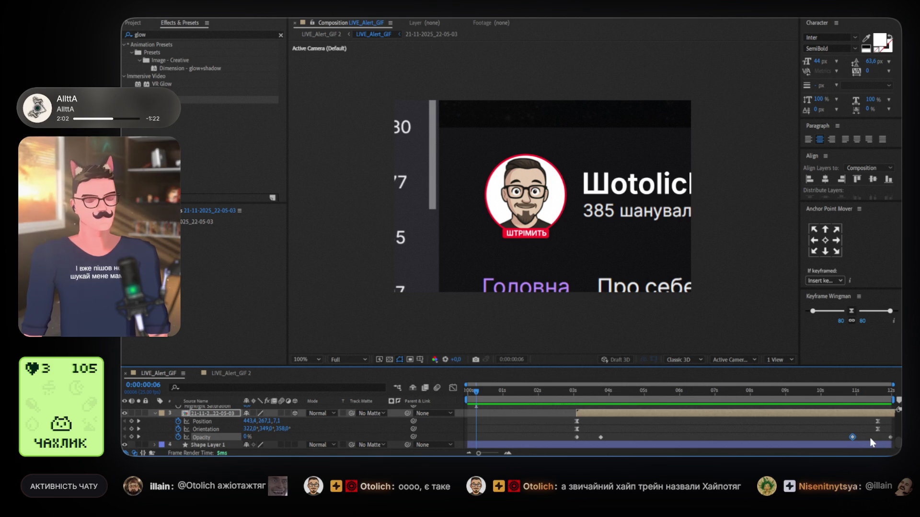
# Apply Easy Ease to the opacity keyframe and shift it to 10:16, previewing the fade.
pyautogui.press('F9')
pyautogui.click(848, 393)
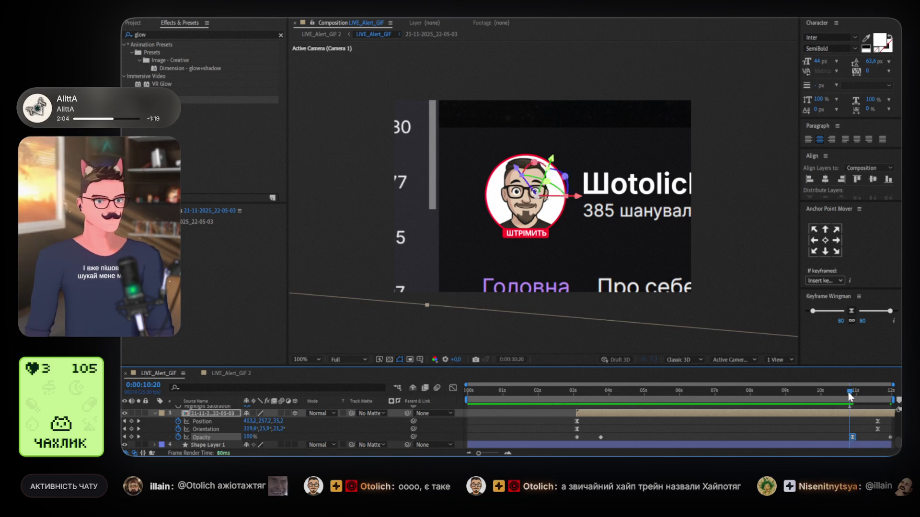
pyautogui.press('space')
pyautogui.moveTo(855, 400)
pyautogui.mouseDown()
pyautogui.moveTo(891, 394)
pyautogui.moveTo(798, 394)
pyautogui.moveTo(843, 394)
pyautogui.mouseUp()
pyautogui.moveTo(854, 436); pyautogui.dragTo(844, 435)
pyautogui.press('space')
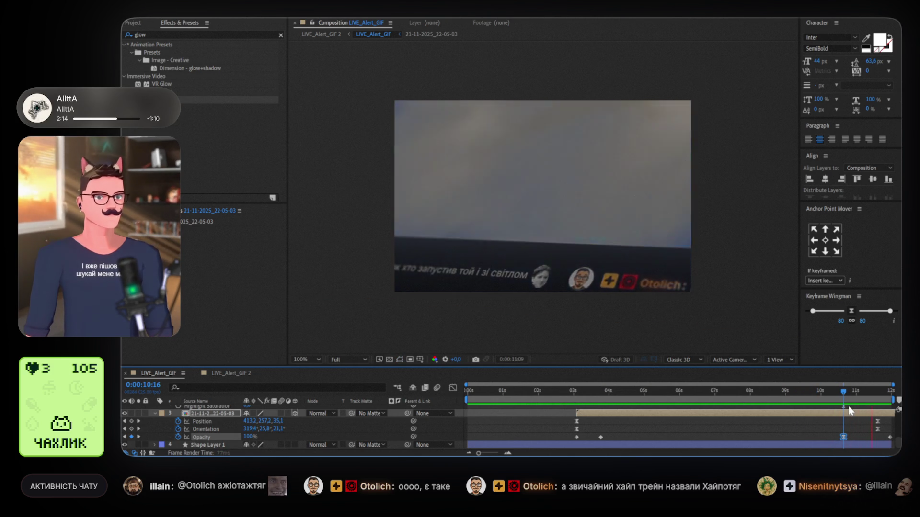
pyautogui.click(848, 394)
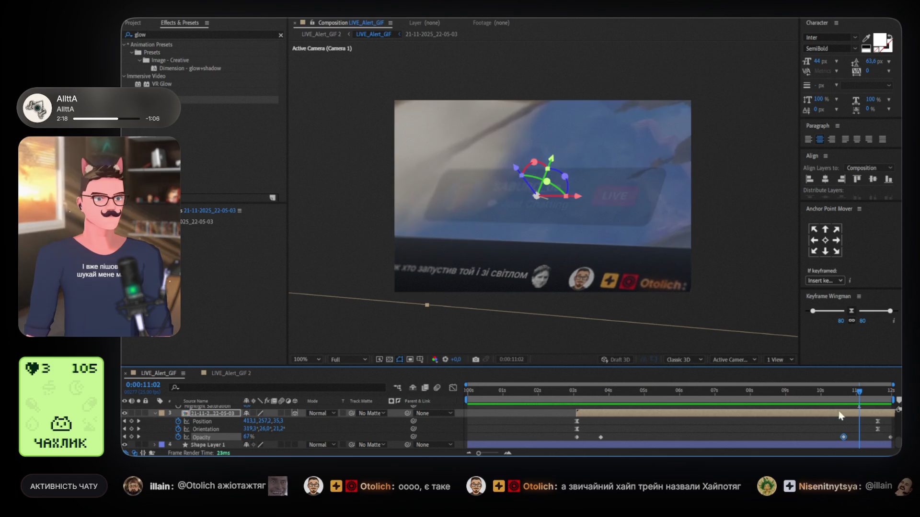
pyautogui.click(838, 391)
pyautogui.press('space')
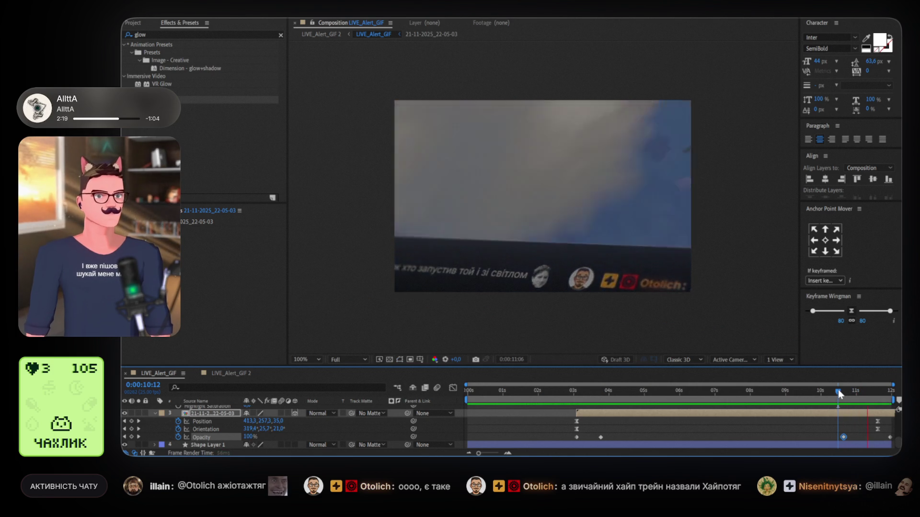
# Delete the fade-out opacity keyframes and preview the ending from 10:20.
pyautogui.press('Delete')
pyautogui.click(844, 446)
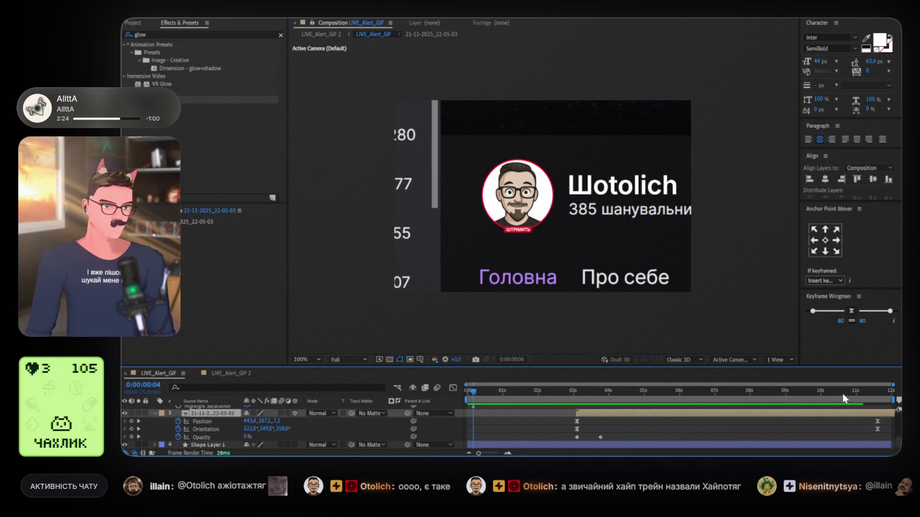
pyautogui.click(842, 394)
pyautogui.press('space')
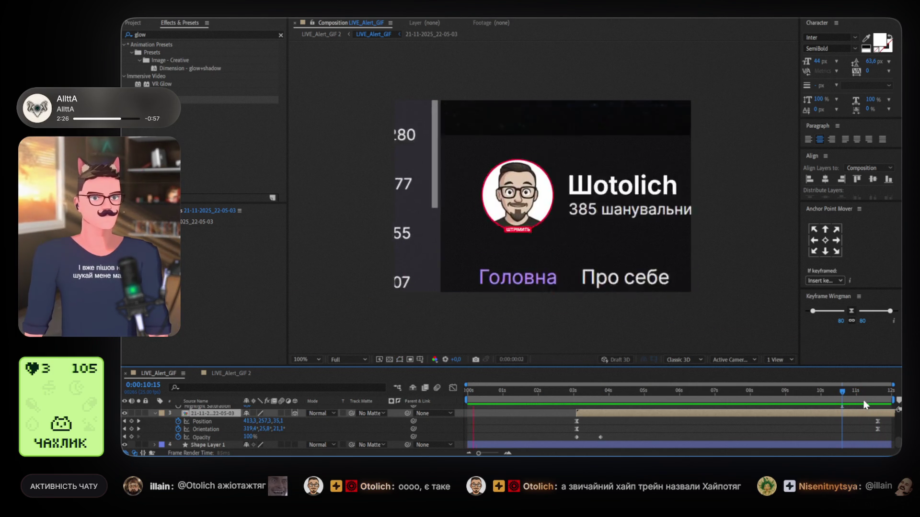
pyautogui.click(879, 391)
pyautogui.click(848, 394)
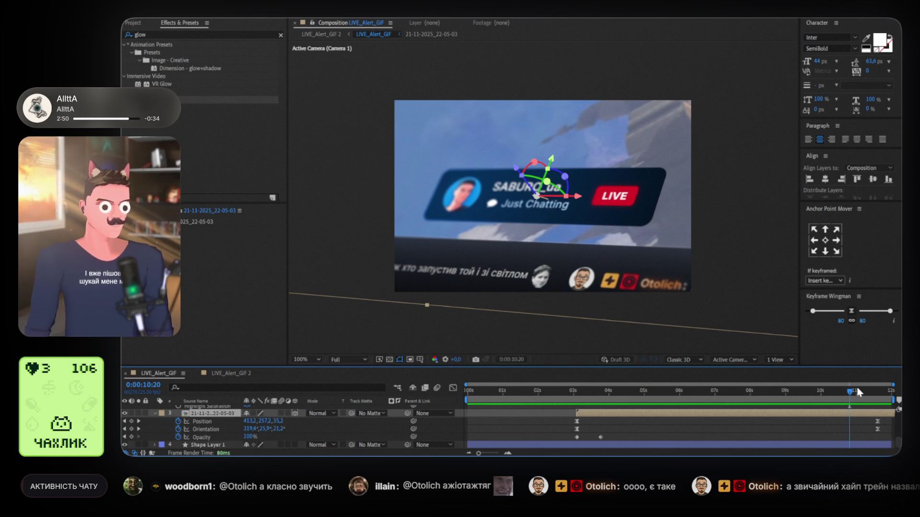
pyautogui.press('space')
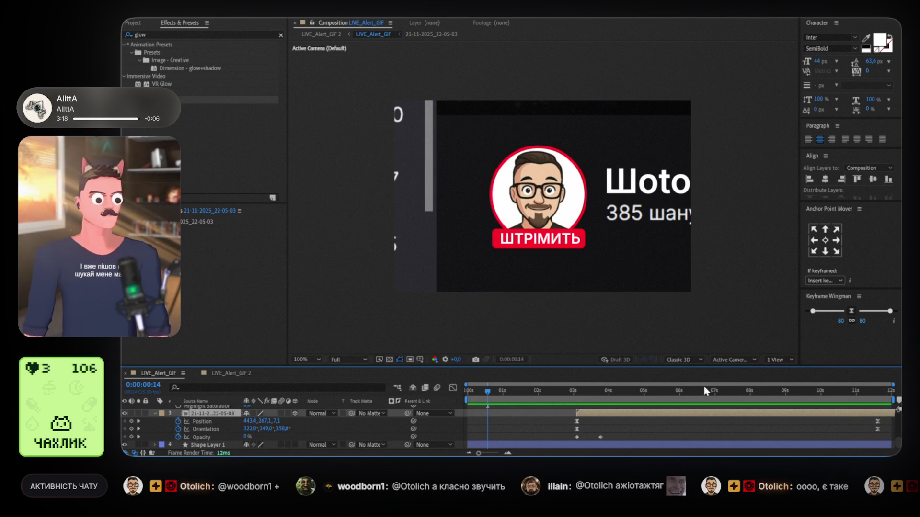
# Scrub back to 5:13, then select the LIVE_Alert_GIF comp in the Project panel.
pyautogui.moveTo(703, 393); pyautogui.dragTo(664, 391)
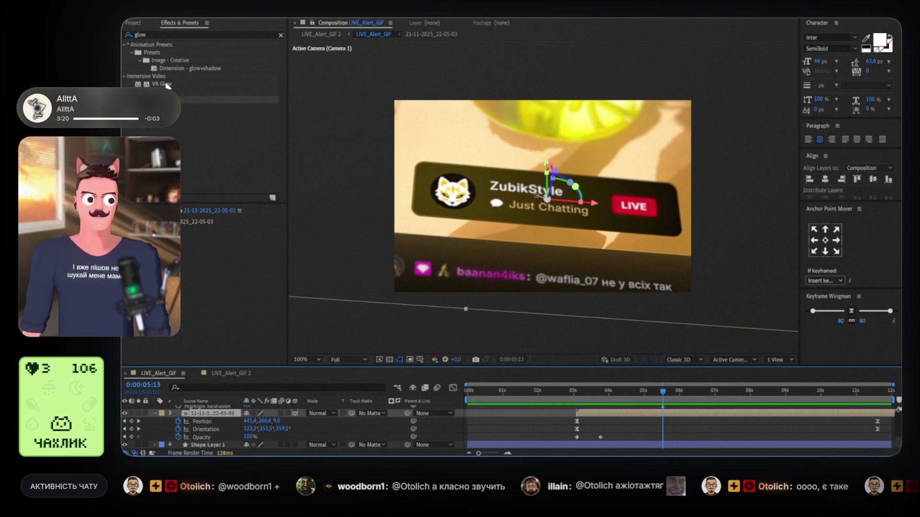
pyautogui.click(133, 23)
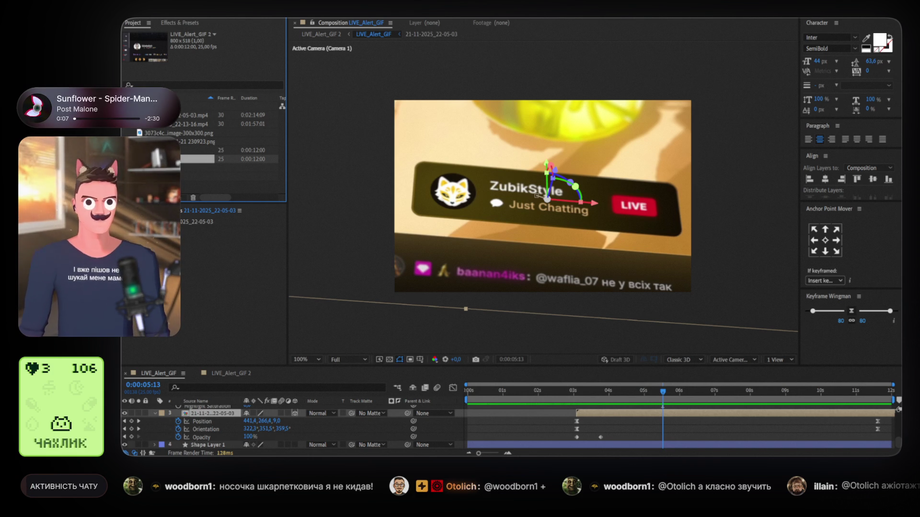
pyautogui.click(196, 149)
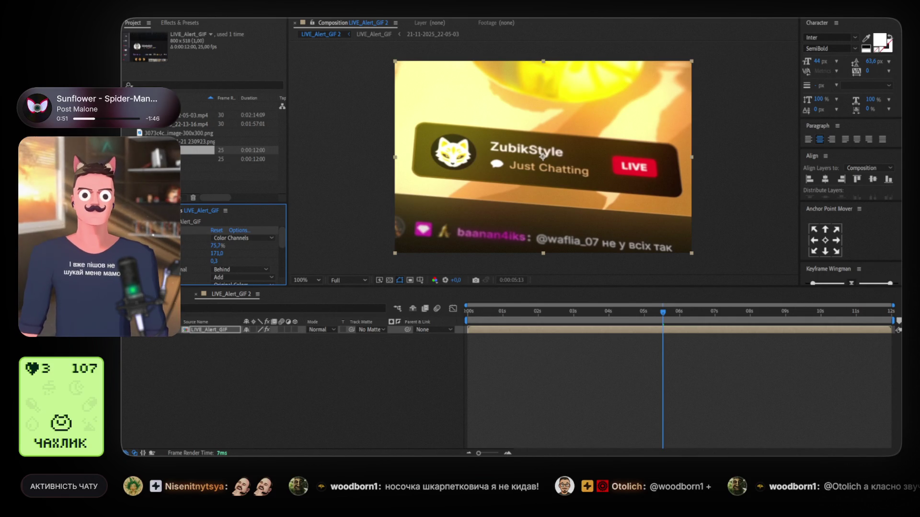
# Rename the original LIVE_Alert_GIF composition to MAIN_COMP.
pyautogui.click(163, 159)
pyautogui.click(162, 150)
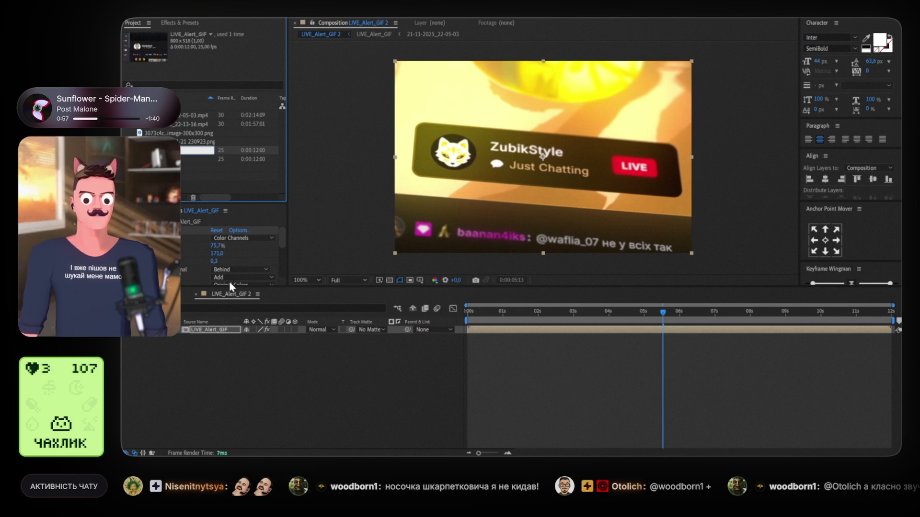
pyautogui.press('Return')
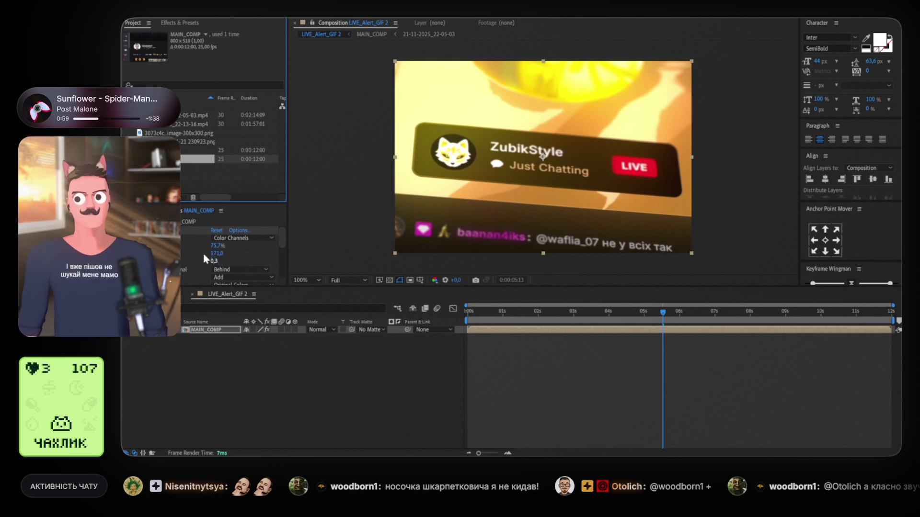
# Rename the Glow wrapper comp from LIVE_Alert_GIF 2 to LIVE_Alert_GIF.
pyautogui.click(196, 150)
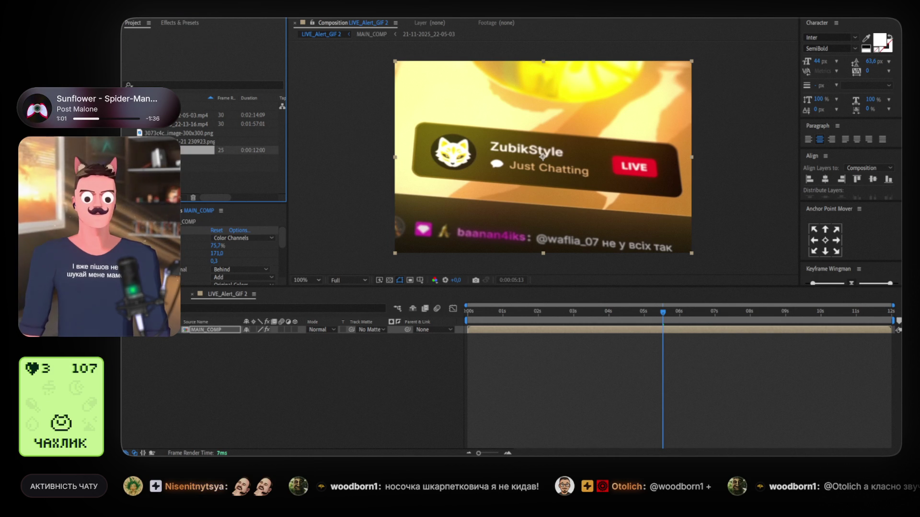
pyautogui.press('Return')
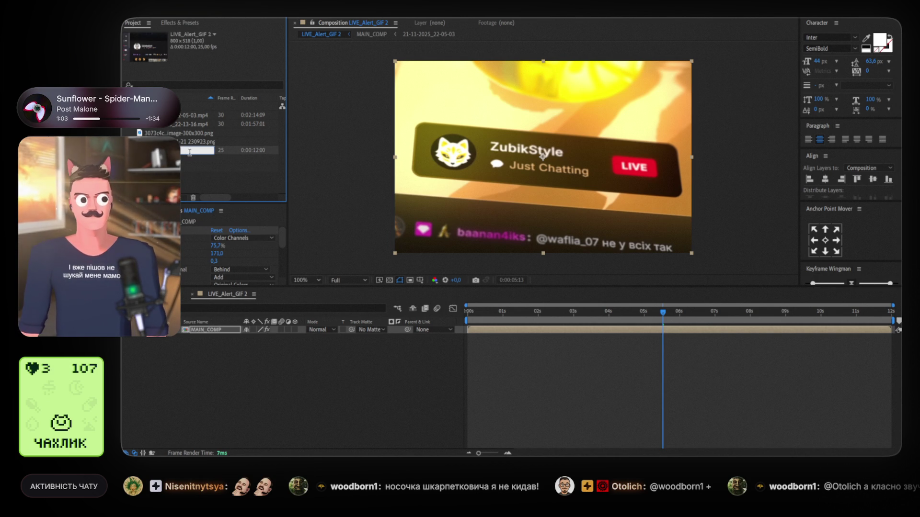
pyautogui.press('End')
pyautogui.press('BackSpace')
pyautogui.press('BackSpace')
pyautogui.press('Return')
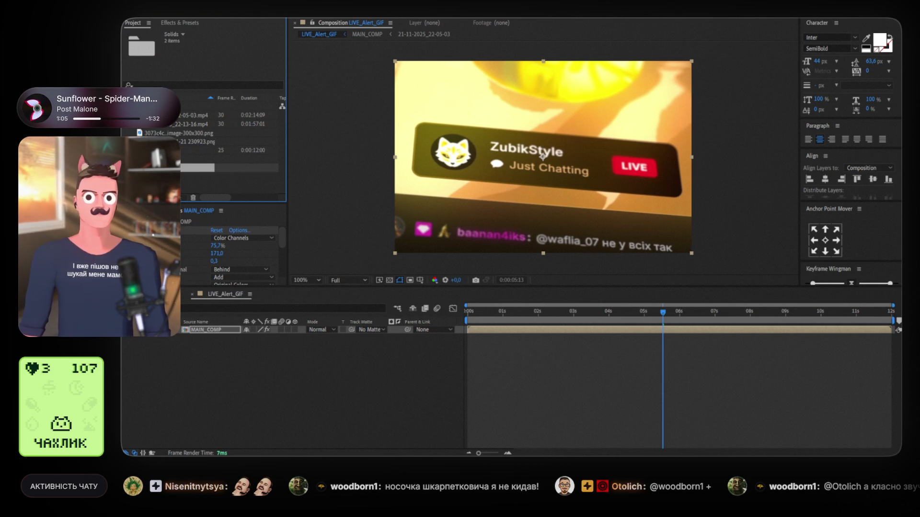
pyautogui.click(141, 133)
pyautogui.click(158, 115)
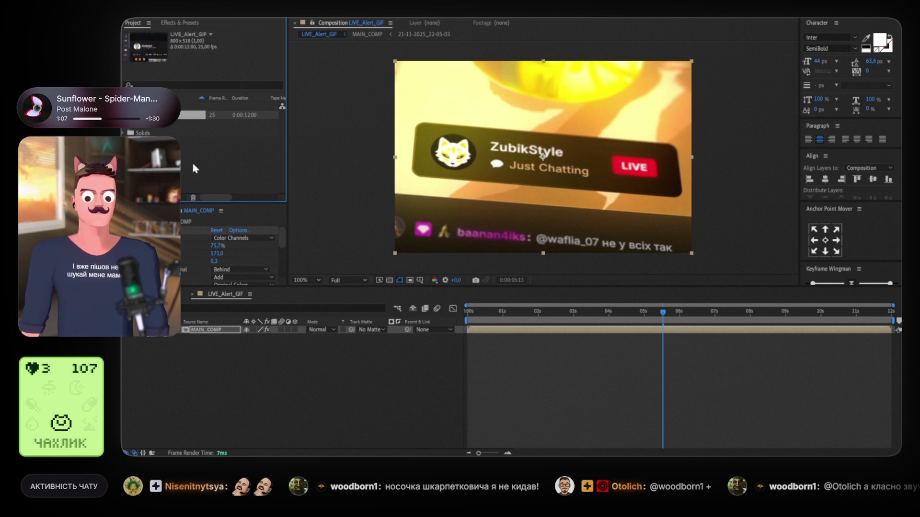